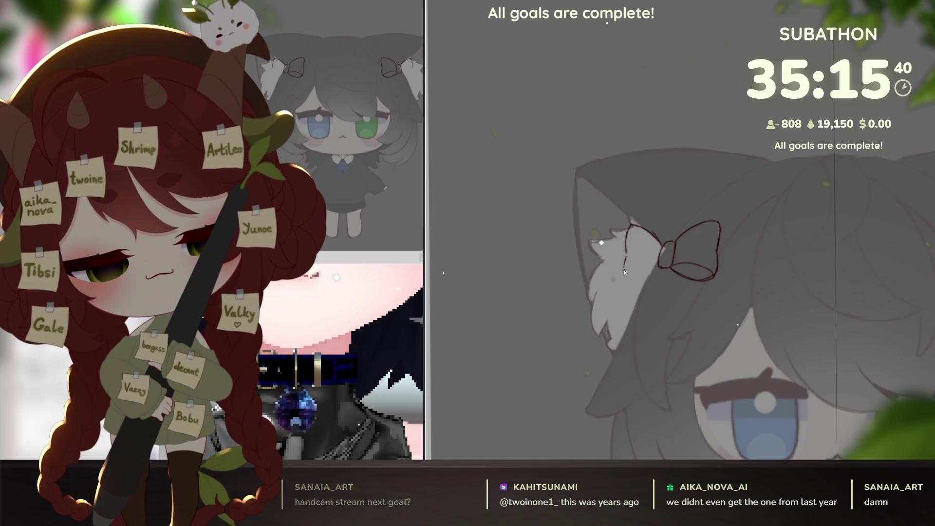
- Extend the ear's inner line, add fur strokes on the tuft, and draw a line below the bow
mouse_move(626, 251)
left_mouse_down()
mouse_move(625, 281)
mouse_move(654, 277)
left_mouse_up()
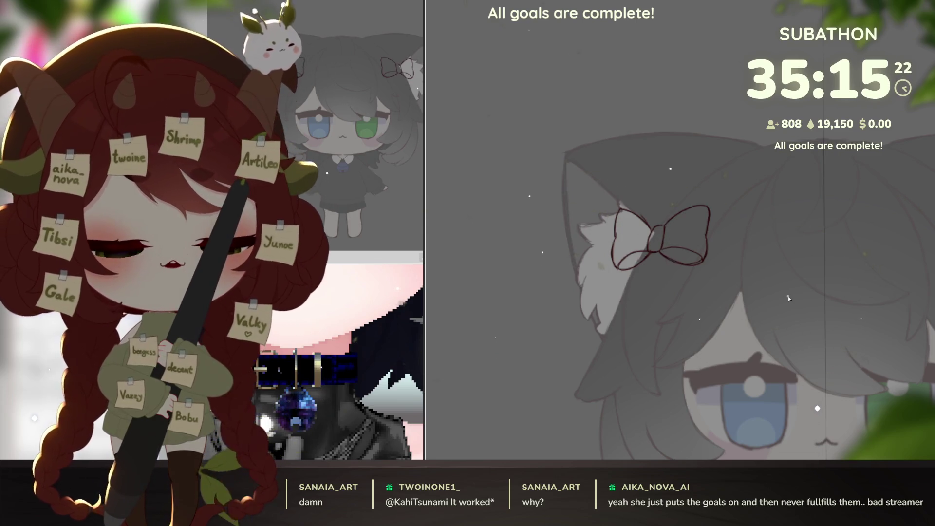
mouse_move(626, 208)
left_mouse_down()
mouse_move(611, 228)
mouse_move(629, 201)
left_mouse_up()
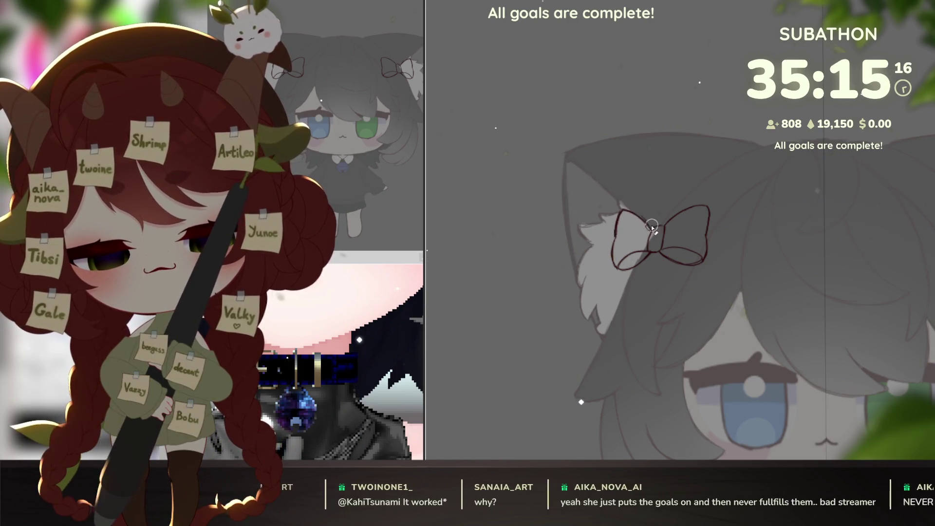
mouse_move(657, 236)
left_mouse_down()
mouse_move(698, 215)
mouse_move(714, 335)
left_mouse_up()
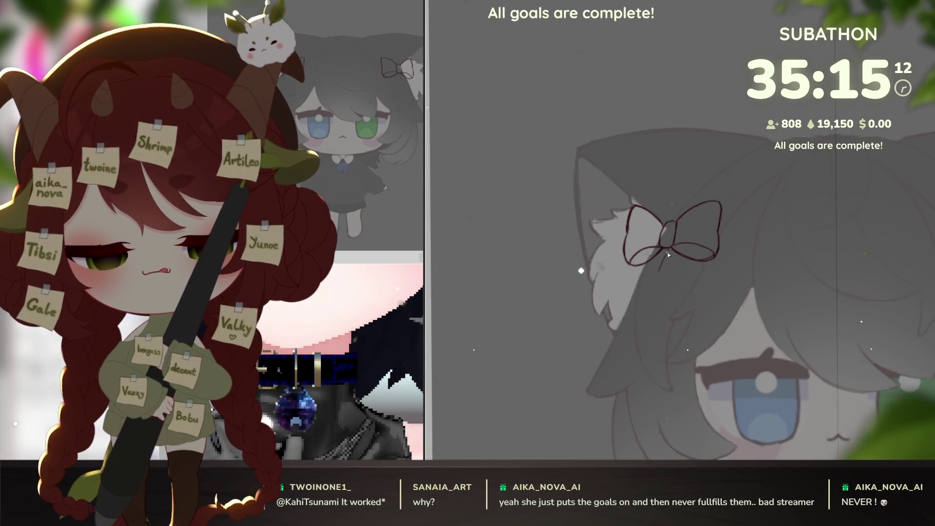
mouse_move(659, 286)
left_mouse_down()
mouse_move(665, 264)
mouse_move(650, 312)
left_mouse_up()
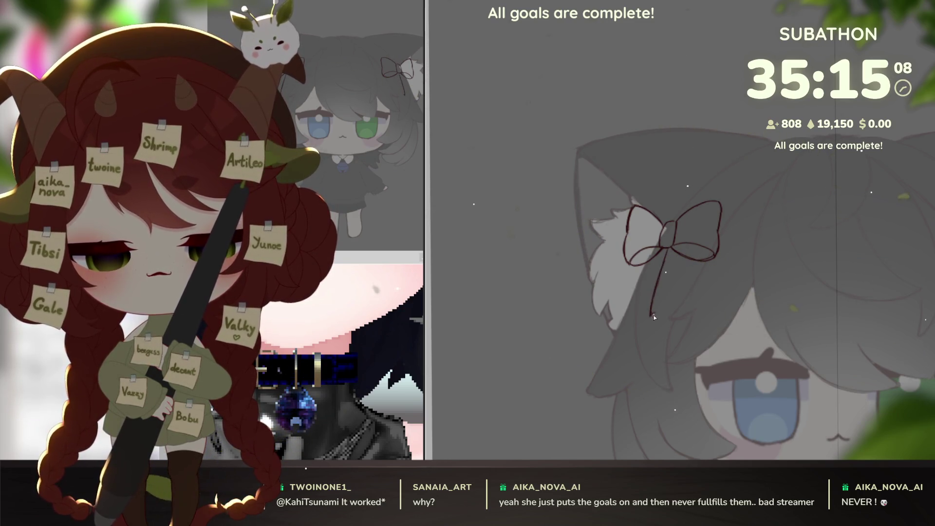
key("ctrl+z")
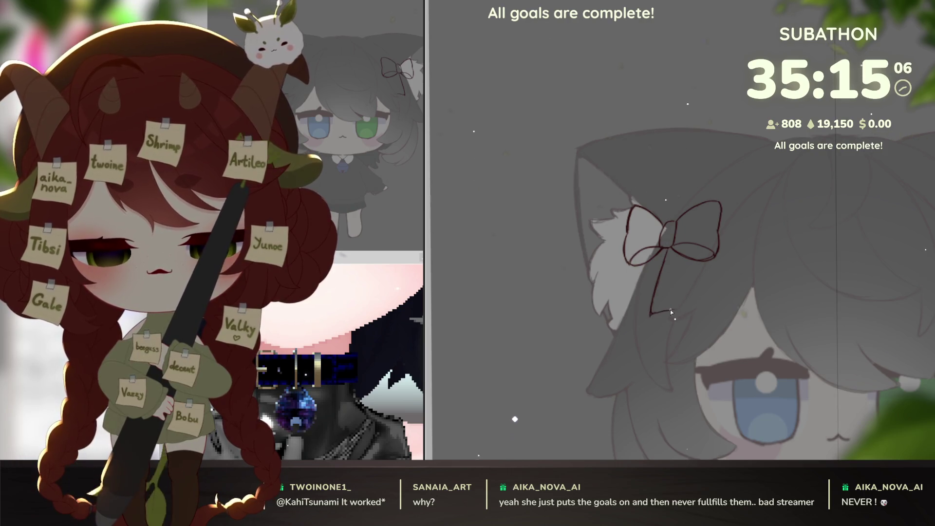
- Draw a vertical line under the bow's right loop, checking it from a tilted view
left_click_drag(690, 275, 693, 304)
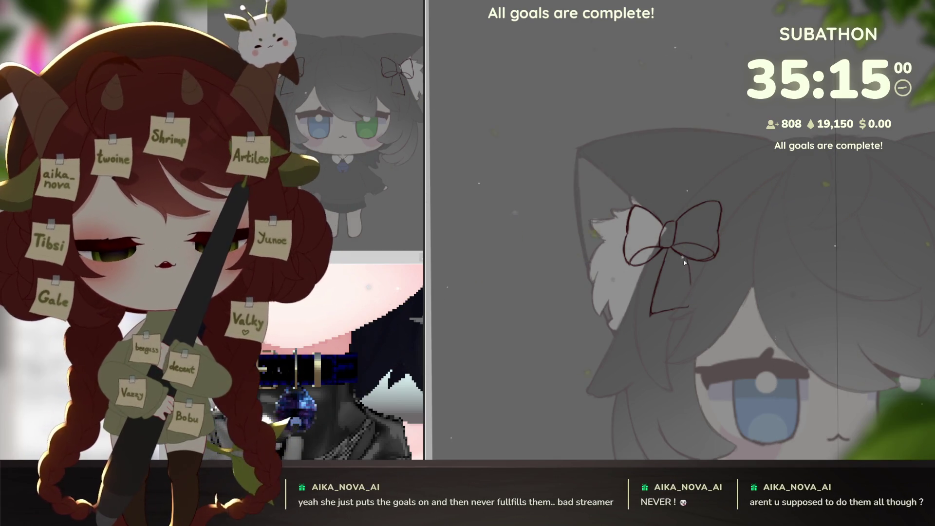
mouse_move(687, 310)
left_mouse_down()
mouse_move(749, 292)
mouse_move(762, 340)
left_mouse_up()
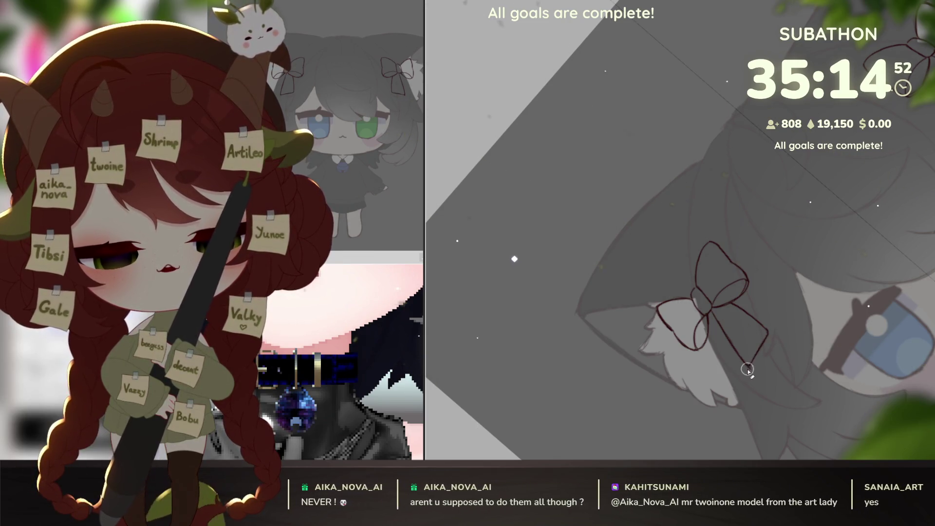
mouse_move(758, 359)
left_mouse_down()
mouse_move(728, 371)
mouse_move(750, 272)
left_mouse_up()
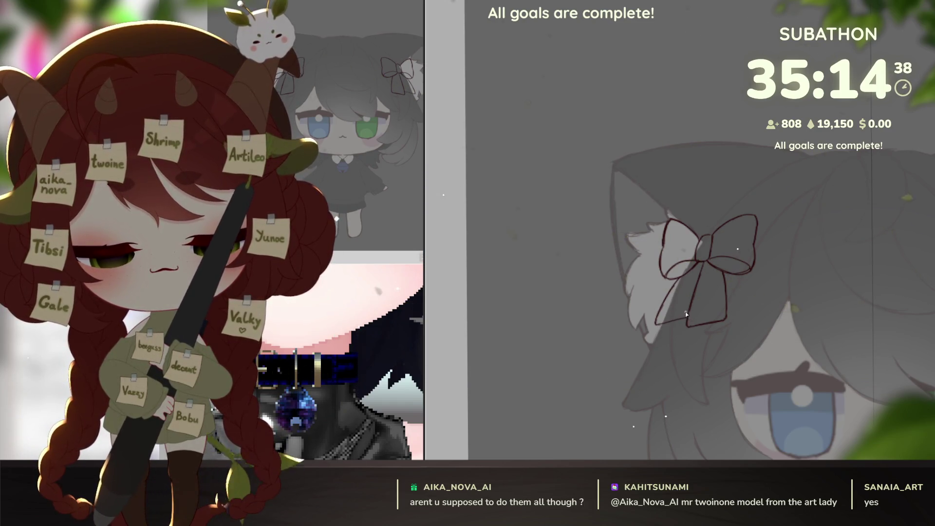
left_click_drag(695, 328, 697, 338)
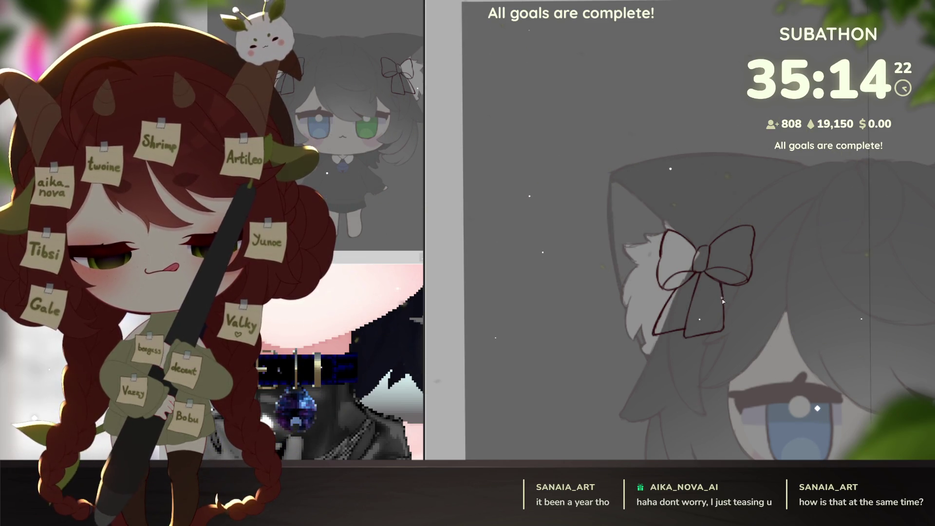
scroll(758, 341, "down", 5)
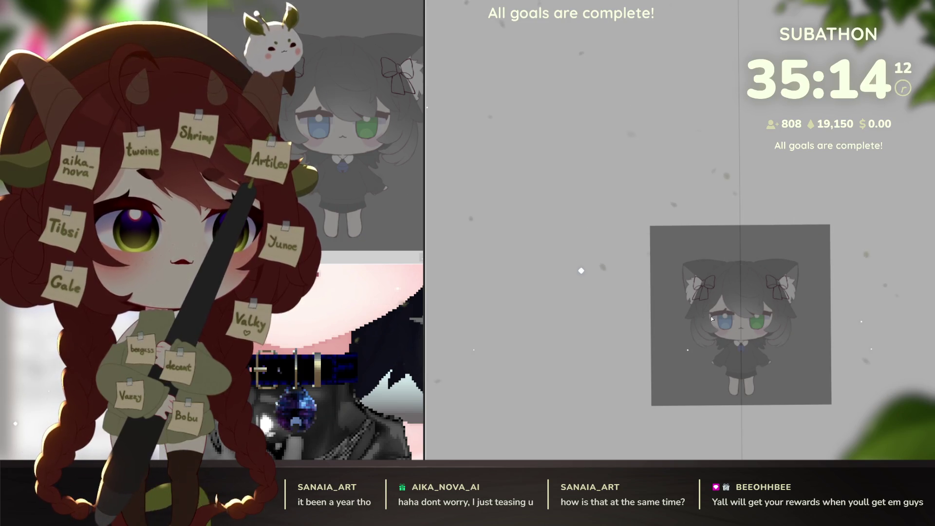
- Hide the blue tint layer, Magic Wand both ear bows, fill them blue, then deselect
scroll(759, 361, "up", 5)
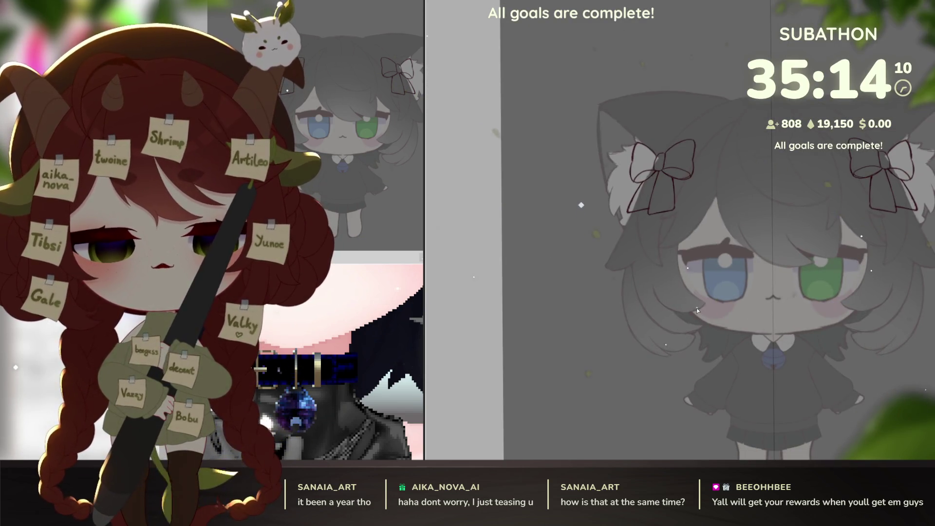
left_click_drag(836, 423, 812, 361)
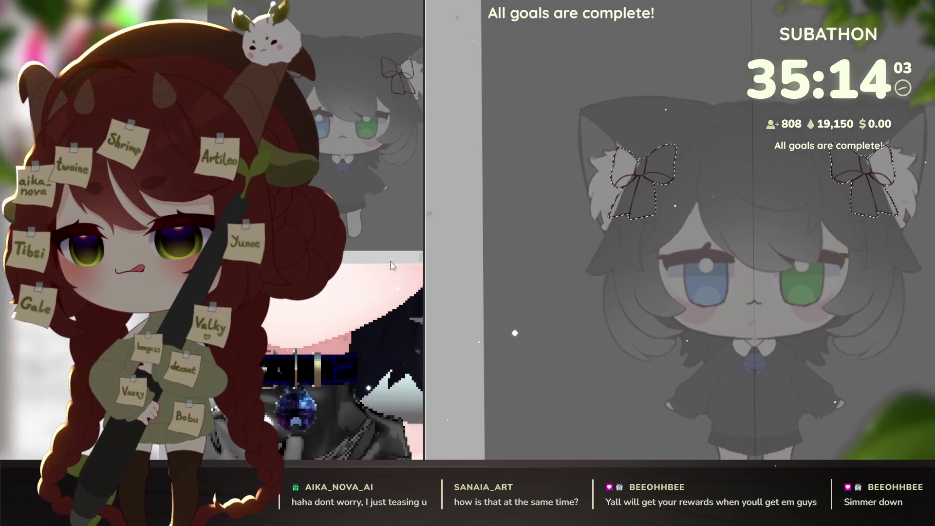
left_click_drag(379, 257, 407, 257)
mouse_move(351, 370)
left_mouse_down()
mouse_move(372, 412)
mouse_move(382, 397)
left_mouse_up()
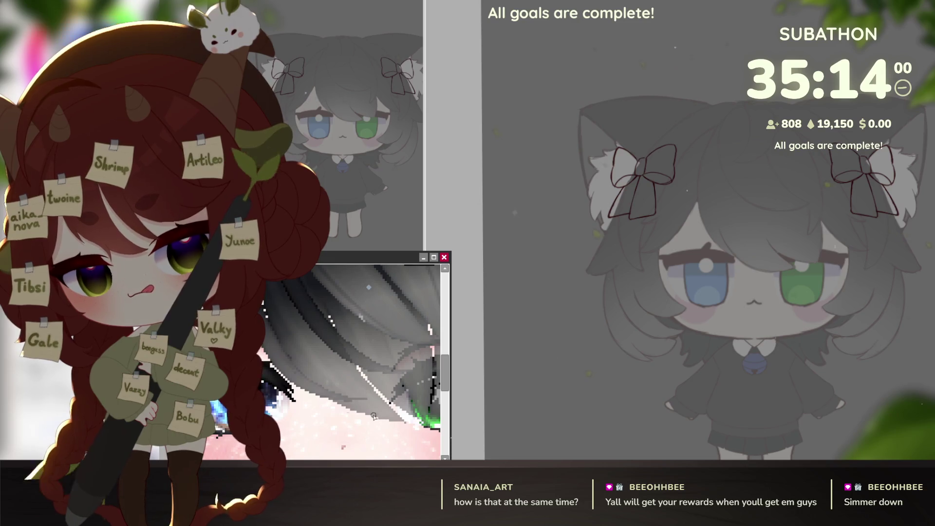
left_click(773, 391)
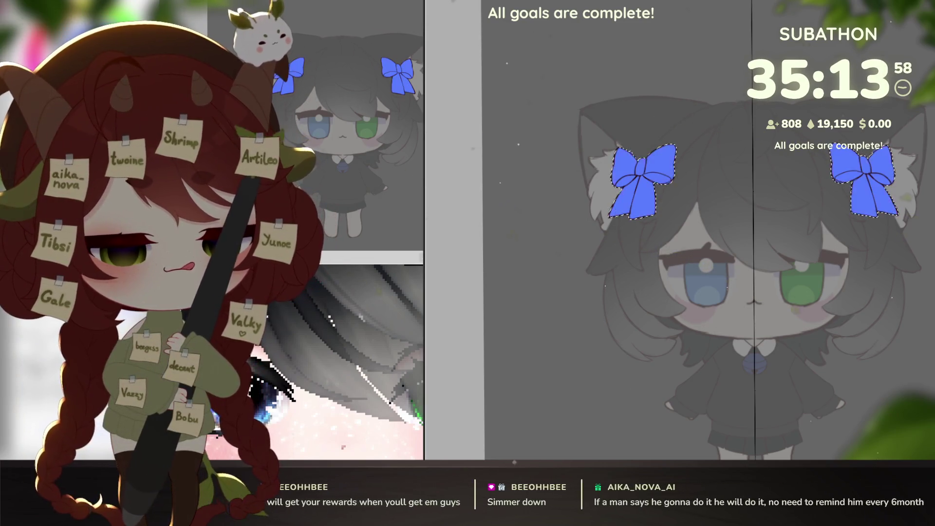
key("ctrl+d")
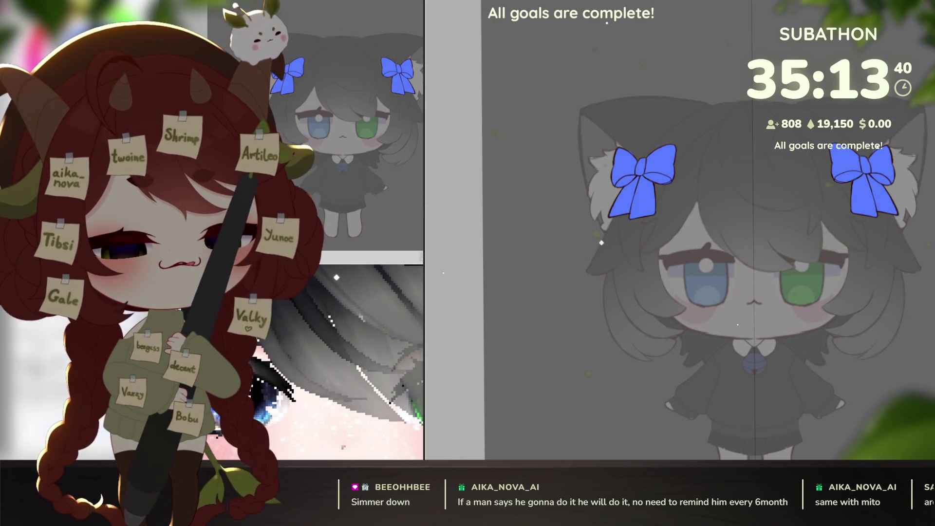
scroll(863, 340, "down", 3)
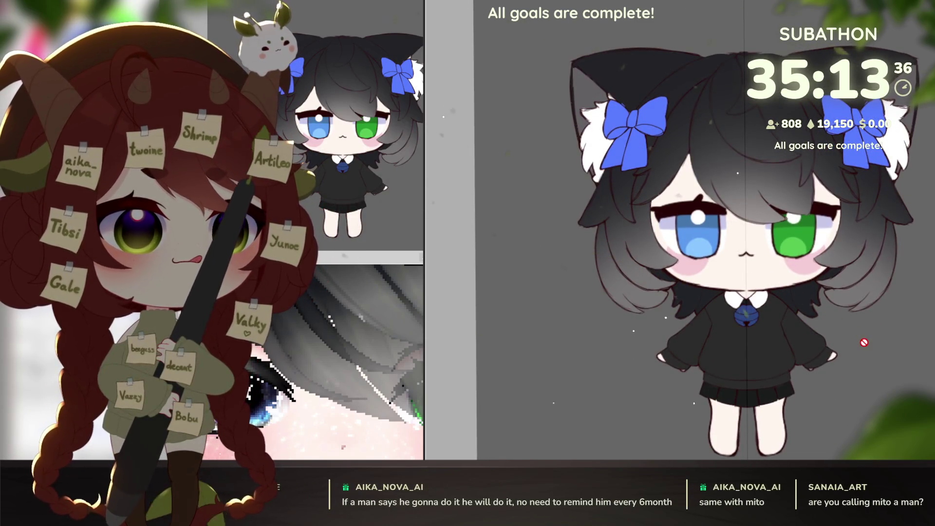
- Shift the bow fill to a darker, richer blue and fit the whole canvas back into view
left_click_drag(864, 344, 871, 344)
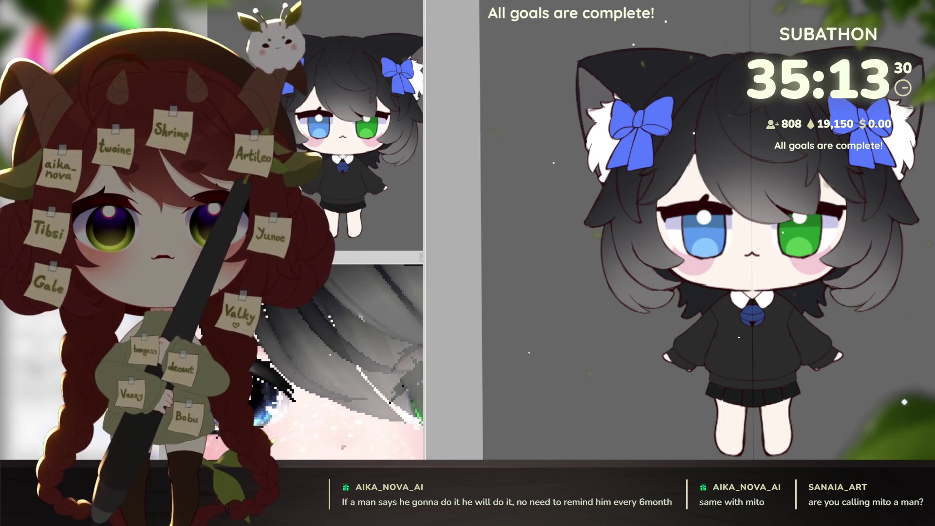
left_click_drag(351, 389, 364, 412)
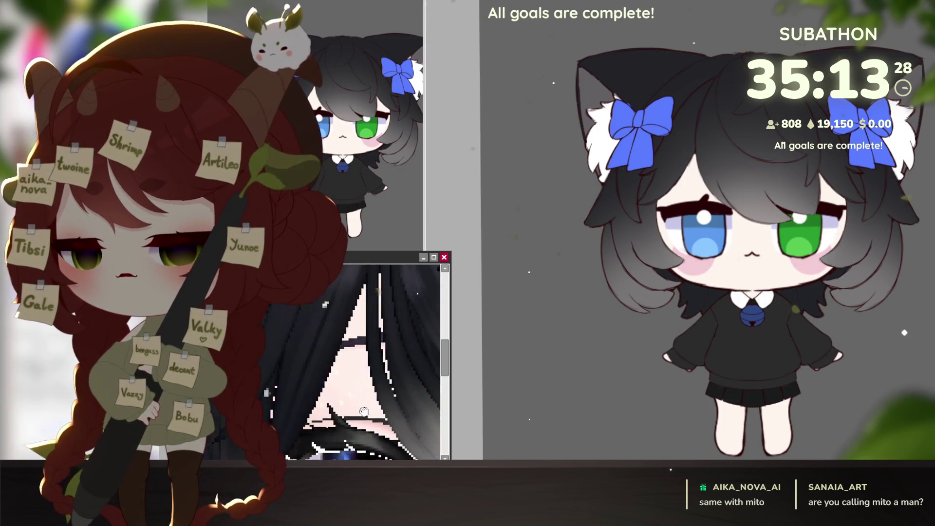
scroll(363, 411, "up", 5)
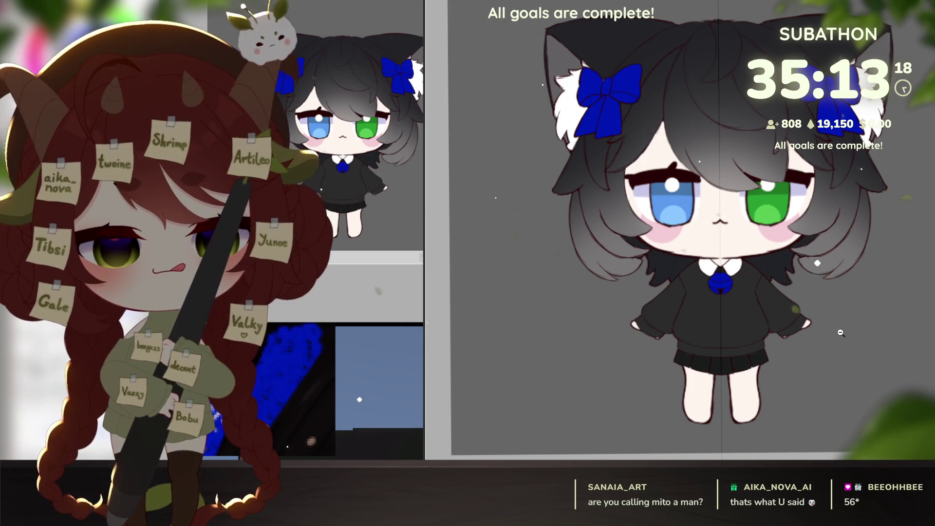
scroll(835, 362, "down", 5)
scroll(834, 363, "up", 3)
scroll(835, 362, "up", 1)
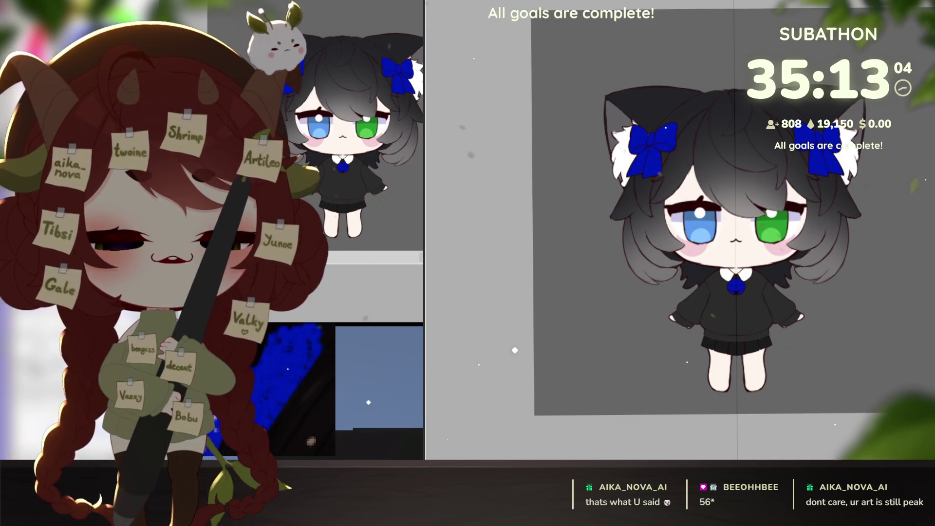
scroll(734, 219, "down", 1)
scroll(797, 357, "down", 2)
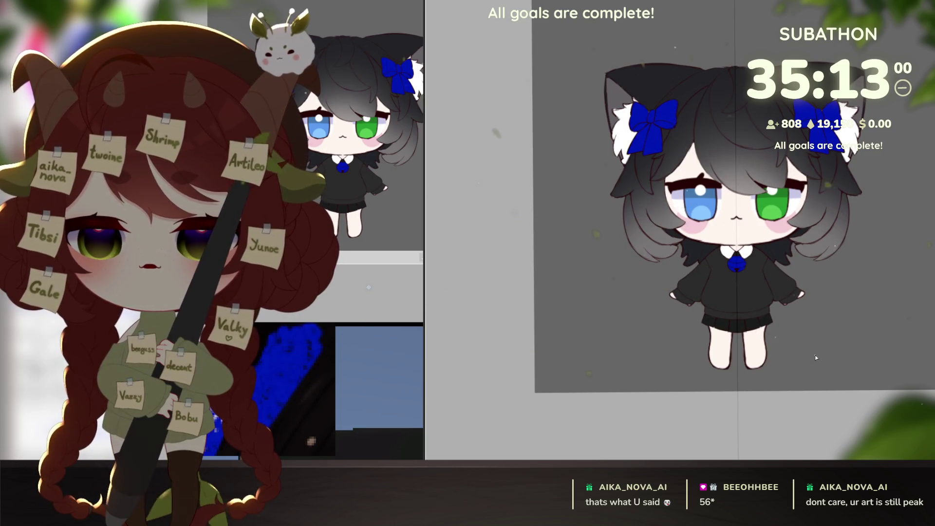
scroll(816, 358, "down", 1)
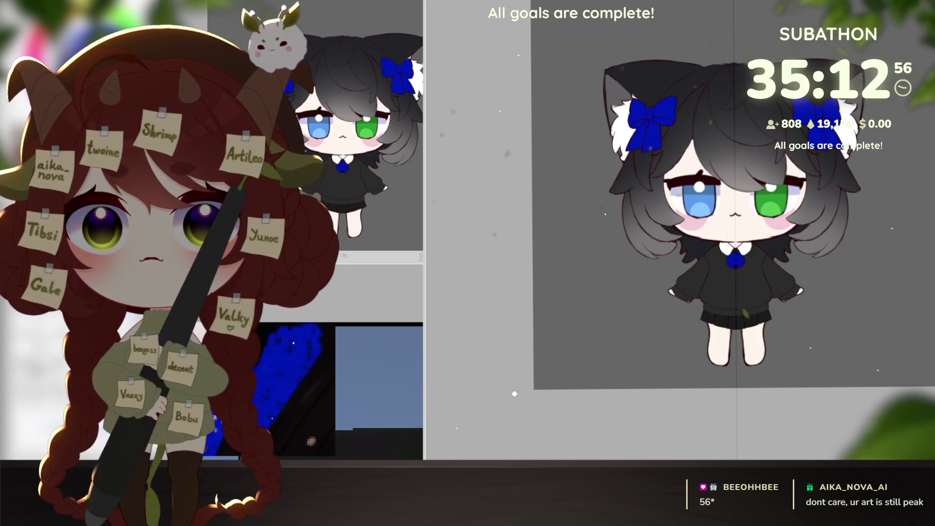
key("ctrl+0")
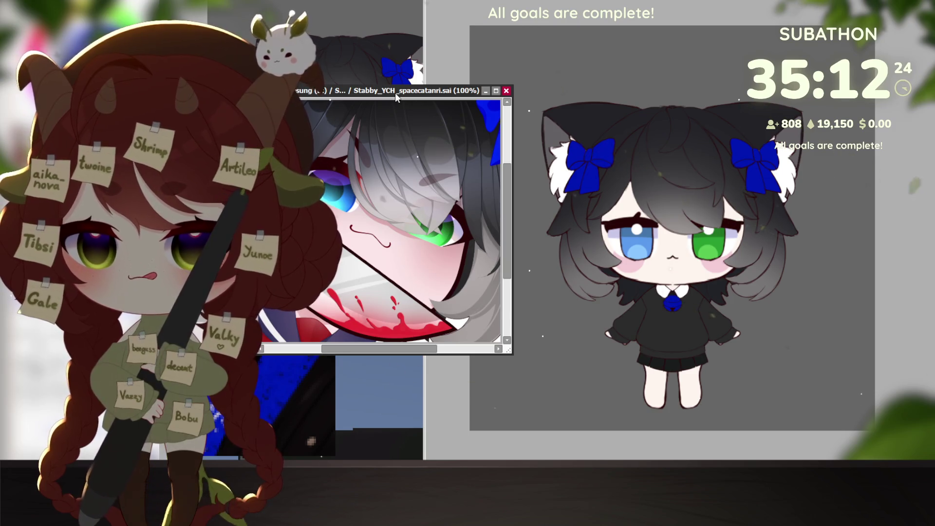
- Enlarge the knife-holding cat-girl reference window, close it, then lasso and deselect the green eye
left_click_drag(395, 93, 668, 122)
mouse_move(783, 376)
left_mouse_down()
mouse_move(831, 409)
mouse_move(869, 460)
left_mouse_up()
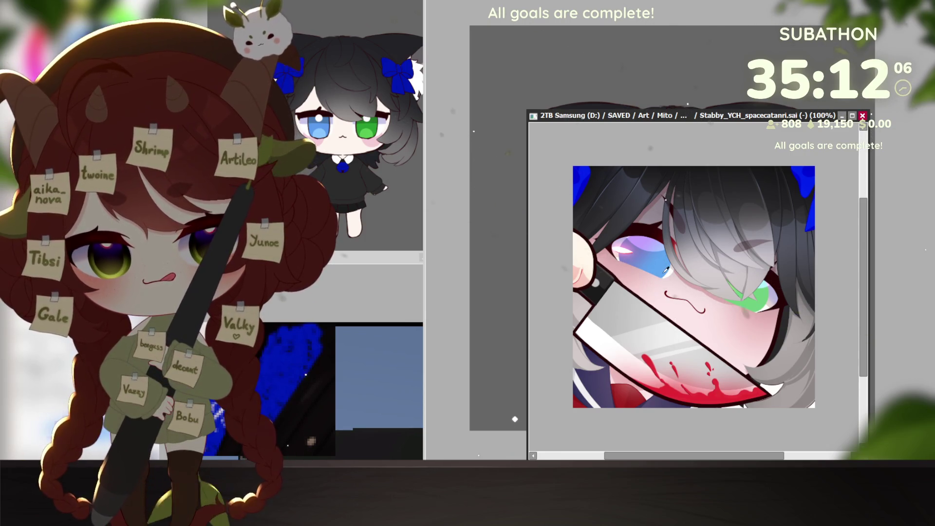
key("ctrl+w")
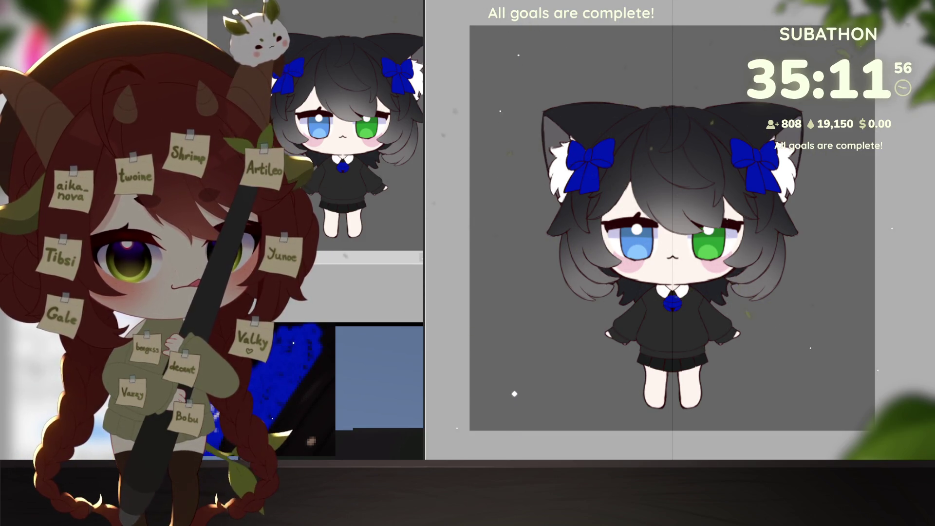
left_click_drag(621, 201, 658, 170)
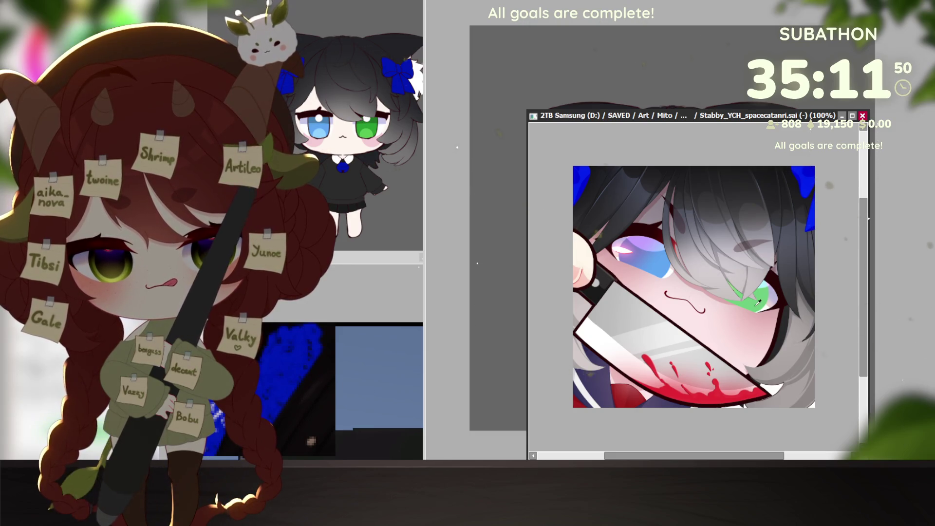
key("ctrl+d")
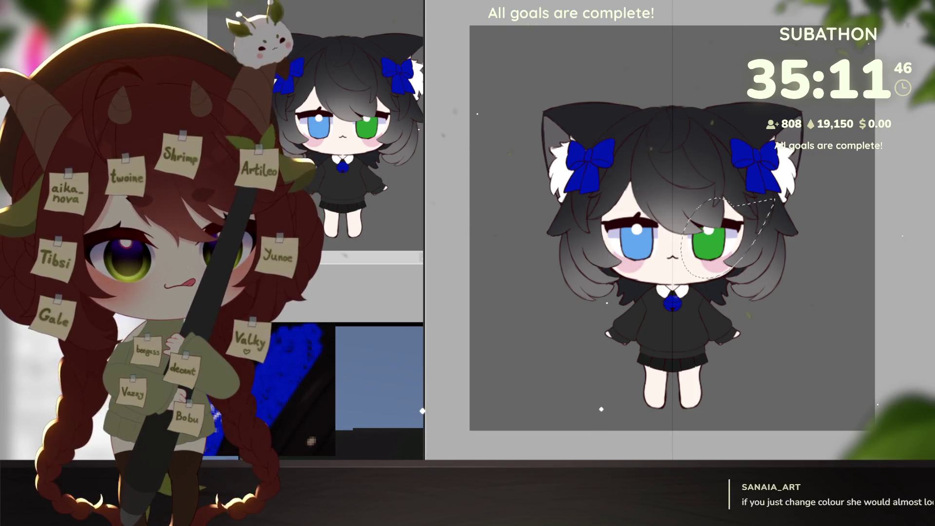
- Lighten the green eye, then zoom in close on the character's eyes
left_click_drag(716, 268, 724, 291)
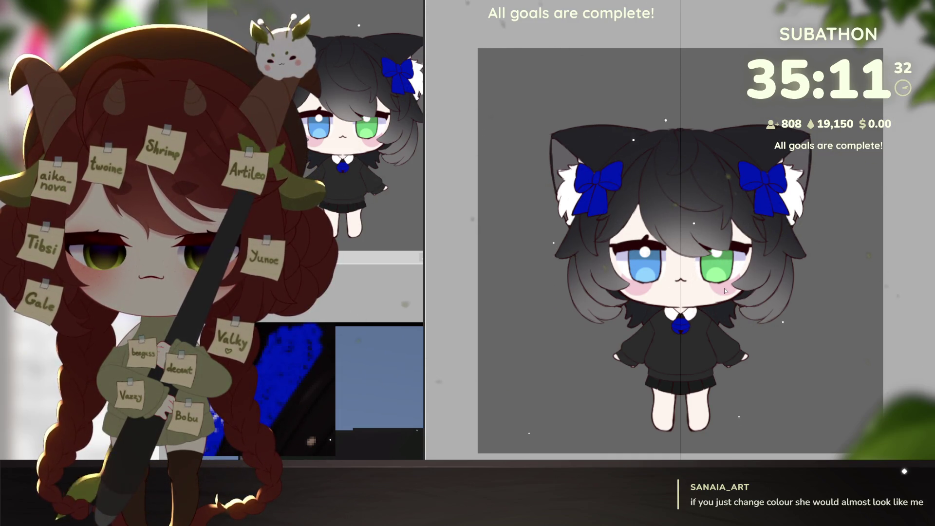
left_click_drag(796, 351, 806, 316)
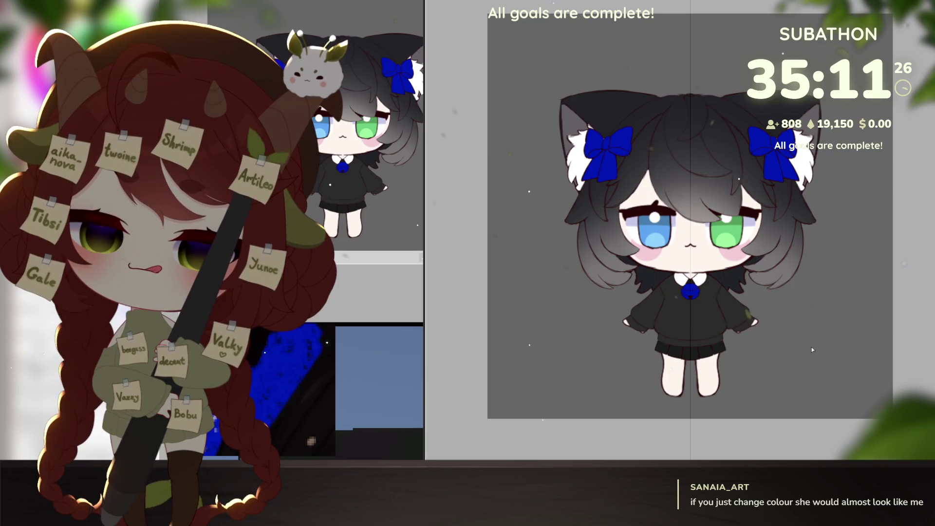
scroll(778, 314, "up", 2)
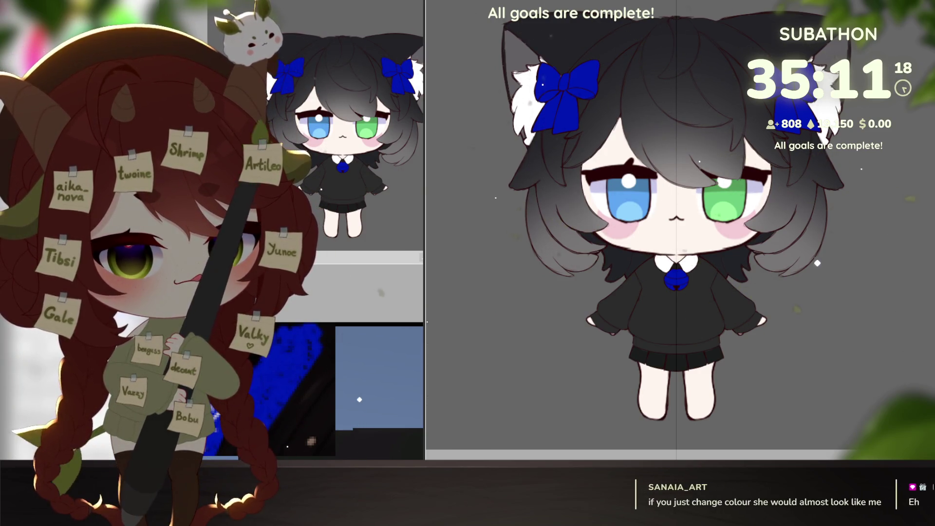
scroll(645, 220, "up", 3)
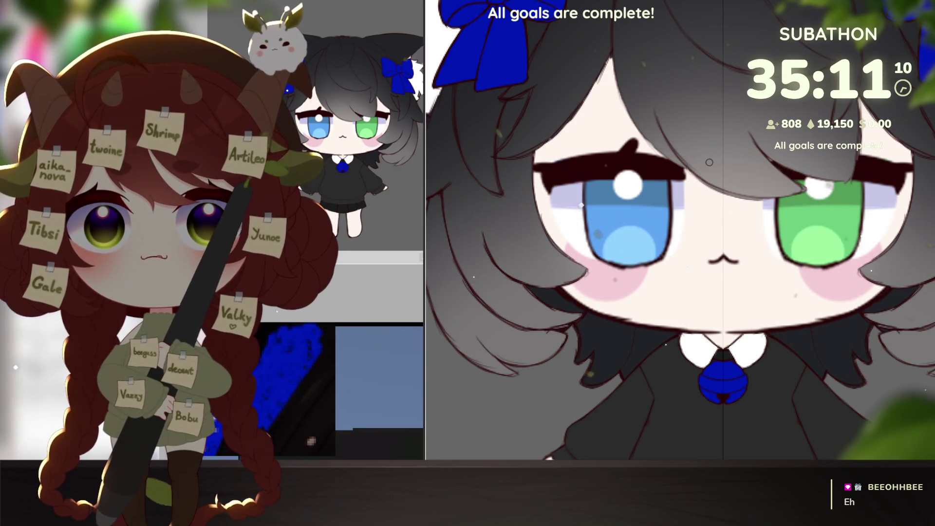
- Draw white vertical and diagonal strokes through both eyes to start the star sparkles
scroll(633, 200, "up", 2)
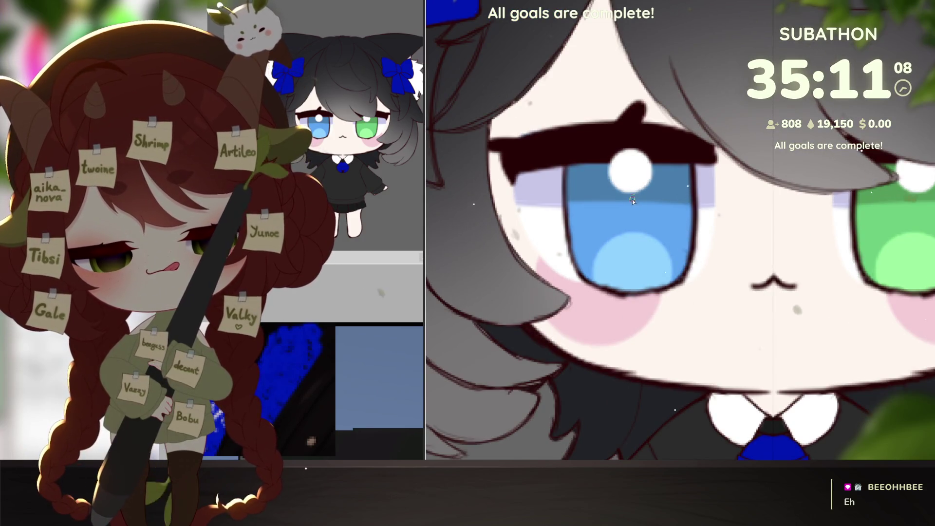
left_click_drag(633, 200, 632, 256)
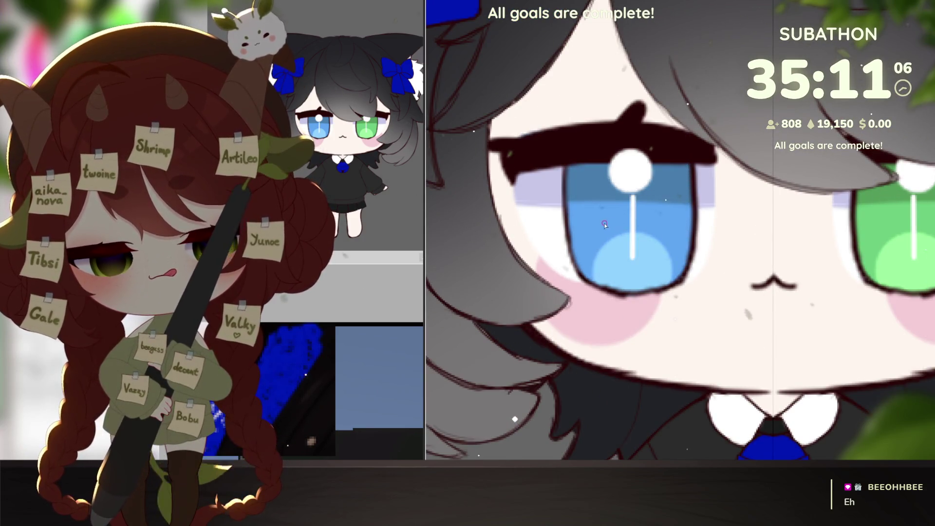
mouse_move(598, 222)
left_mouse_down()
mouse_move(662, 225)
mouse_move(633, 223)
mouse_move(662, 225)
mouse_move(633, 229)
mouse_move(645, 243)
left_mouse_up()
key("ctrl+z")
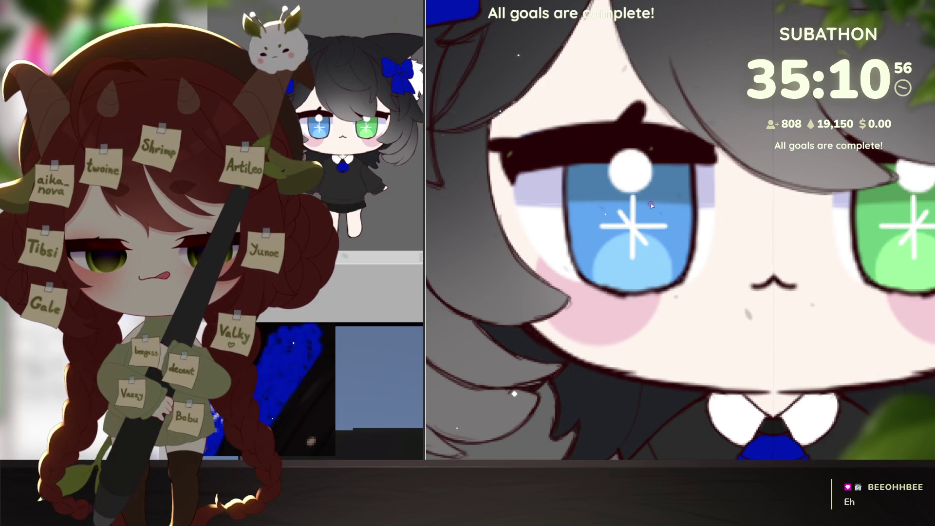
left_click_drag(651, 203, 622, 238)
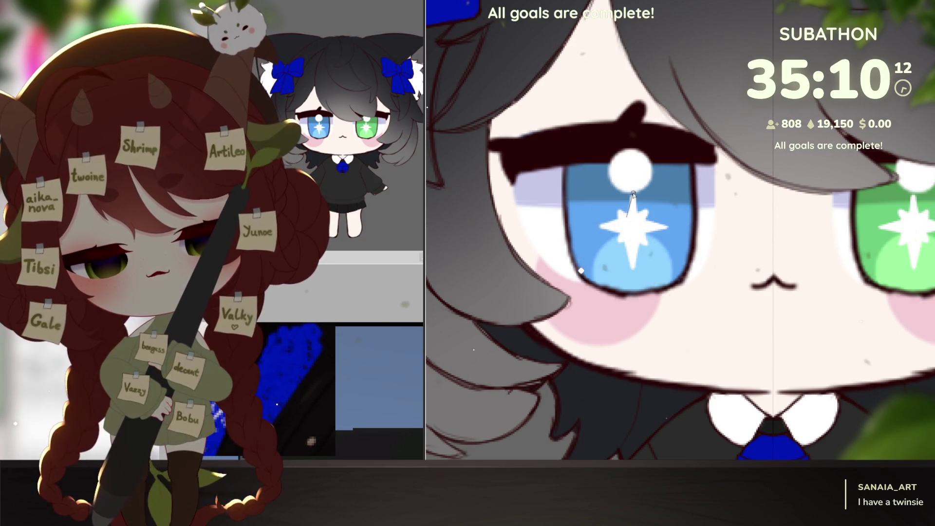
- Lengthen the top and side spikes of the eye sparkles, then view the whole character
left_click_drag(633, 220, 635, 185)
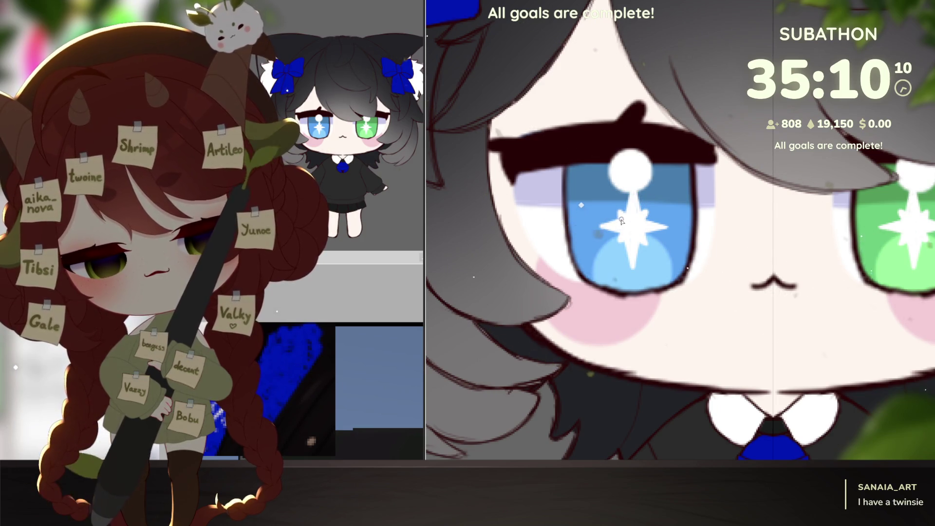
left_click_drag(593, 225, 626, 234)
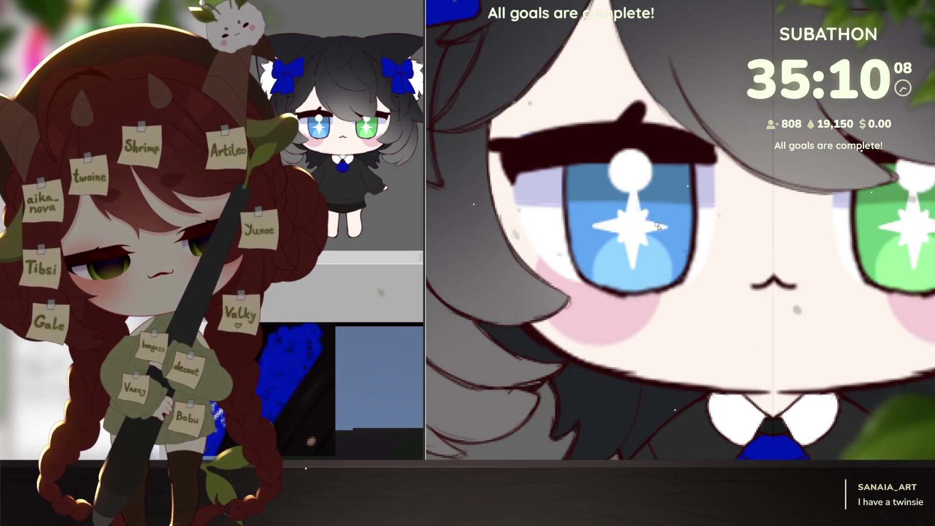
left_click_drag(675, 228, 675, 227)
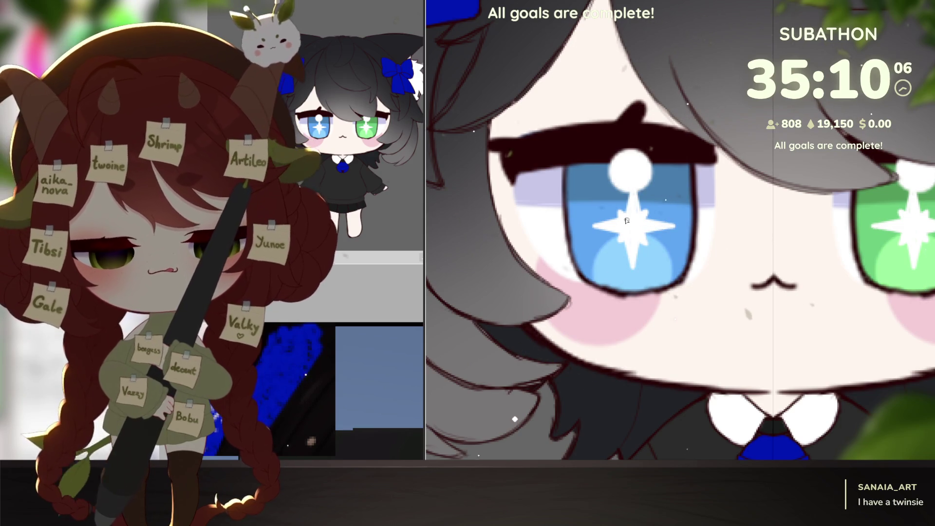
key("ctrl+0")
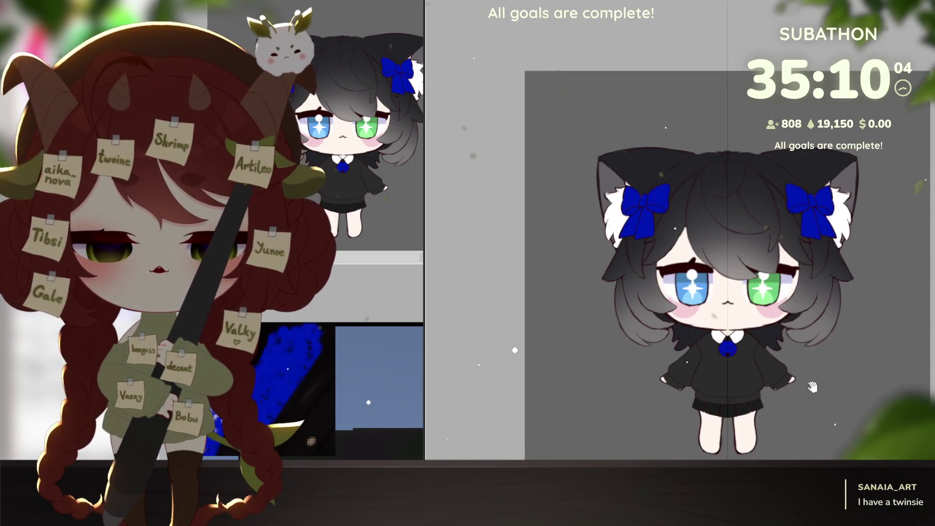
left_click_drag(812, 386, 809, 374)
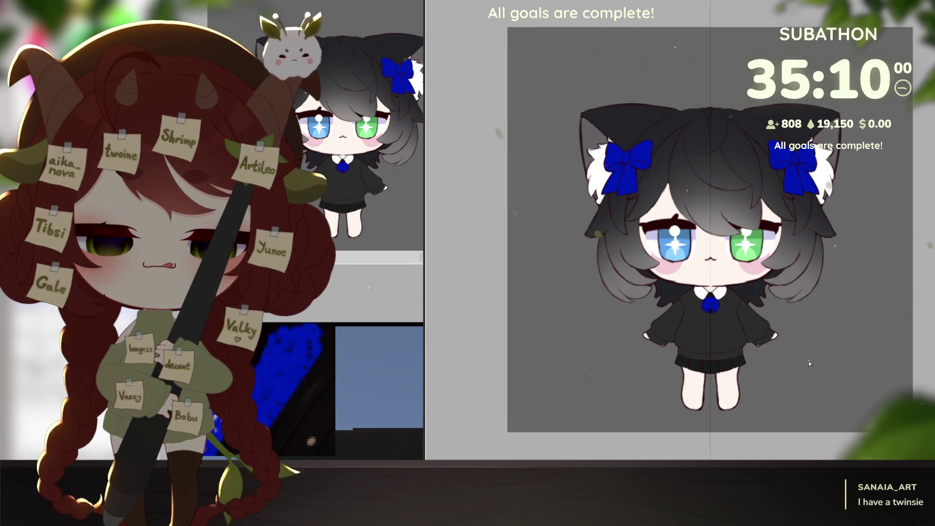
left_click_drag(783, 397, 770, 386)
key("ctrl+minus")
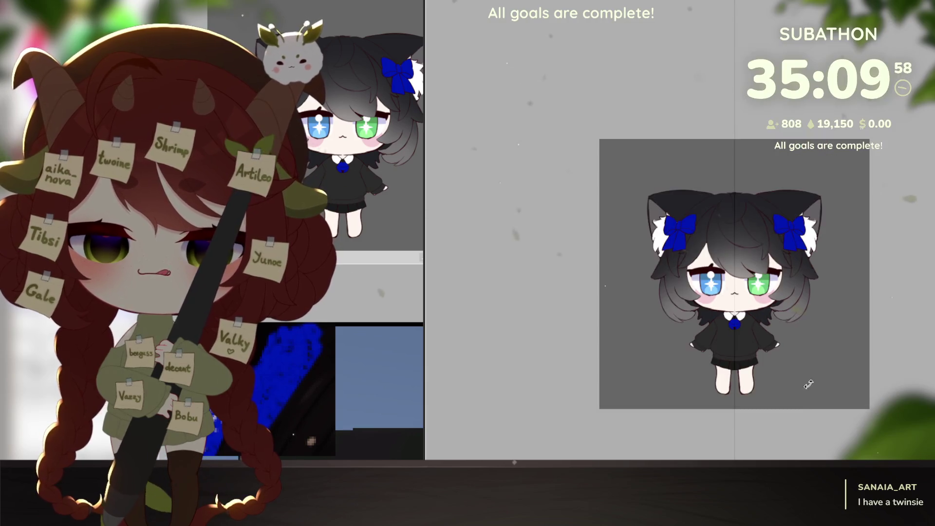
key("ctrl+plus")
left_click_drag(809, 407, 812, 407)
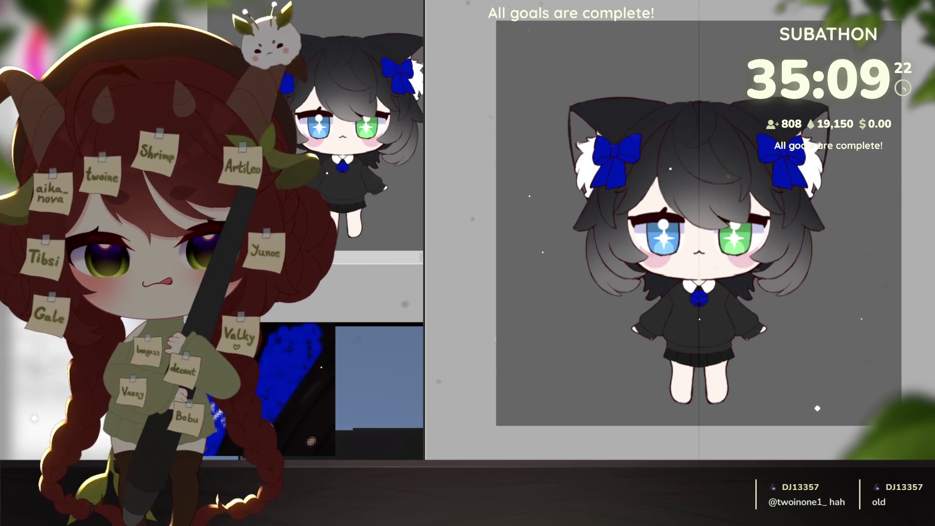
left_click_drag(819, 322, 805, 337)
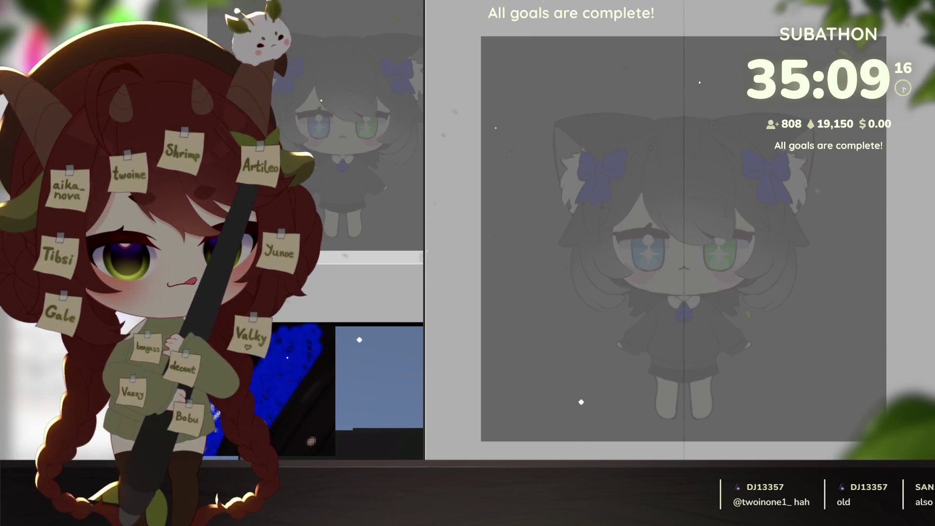
scroll(742, 341, "up", 2)
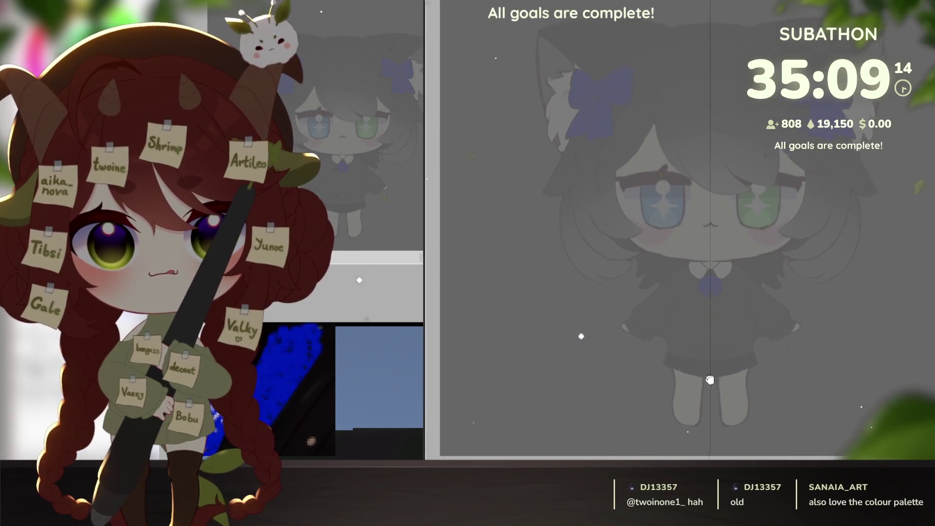
- Zoom and tilt the view onto the chest, then sketch a red curve from the collar down-left
scroll(750, 312, "up", 2)
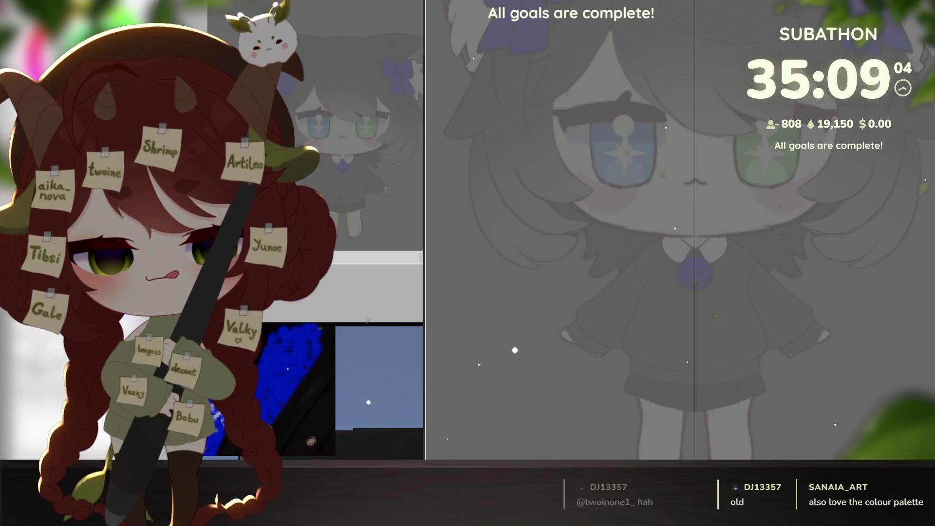
scroll(653, 248, "down", 3)
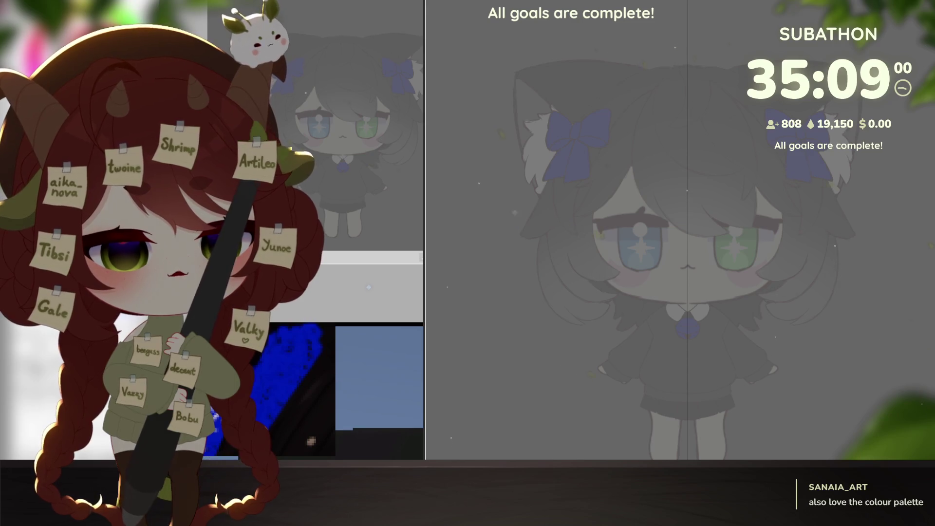
mouse_move(759, 289)
left_mouse_down()
mouse_move(754, 267)
mouse_move(725, 286)
left_mouse_up()
left_click_drag(750, 111, 748, 90)
left_click_drag(743, 171, 742, 192)
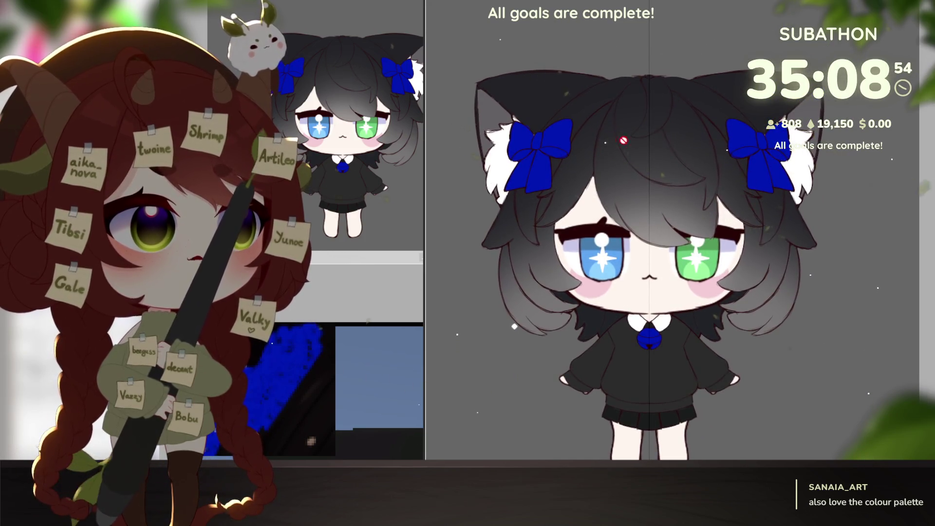
left_click_drag(722, 312, 756, 346)
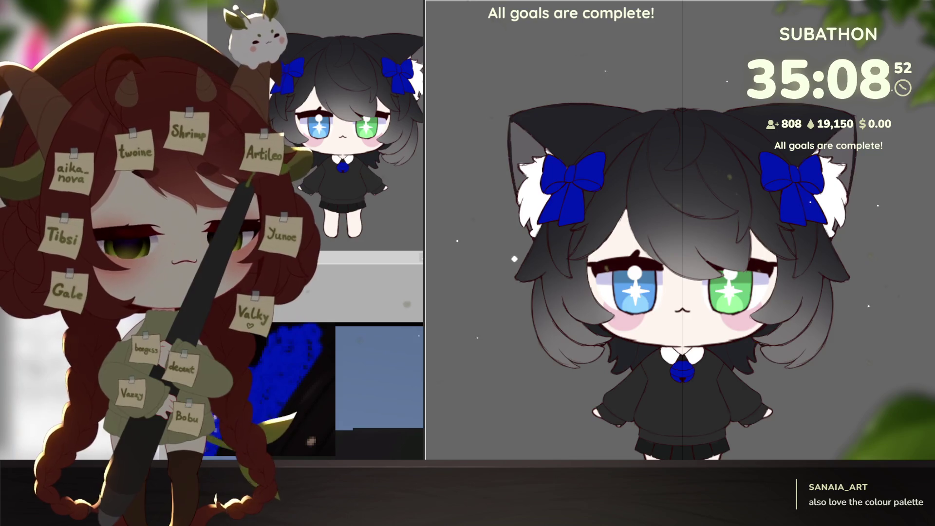
scroll(649, 295, "up", 3)
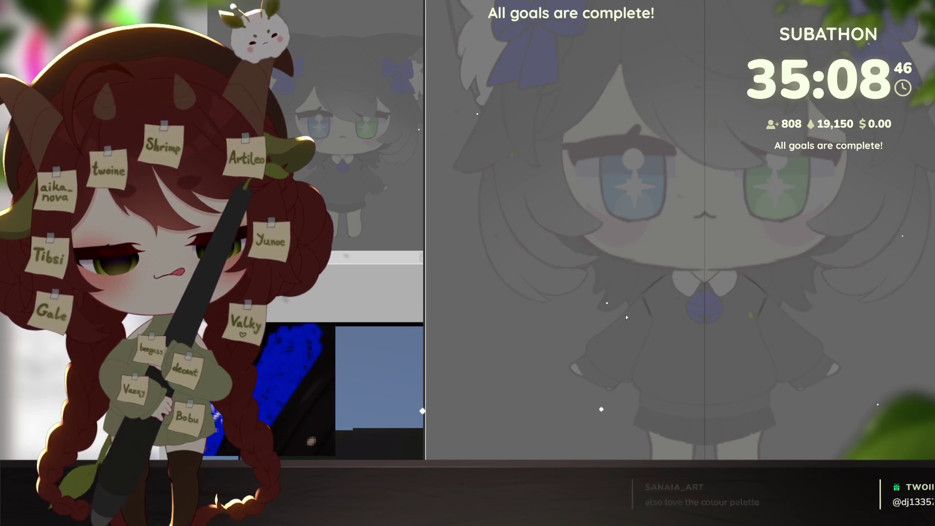
left_click_drag(715, 328, 843, 258)
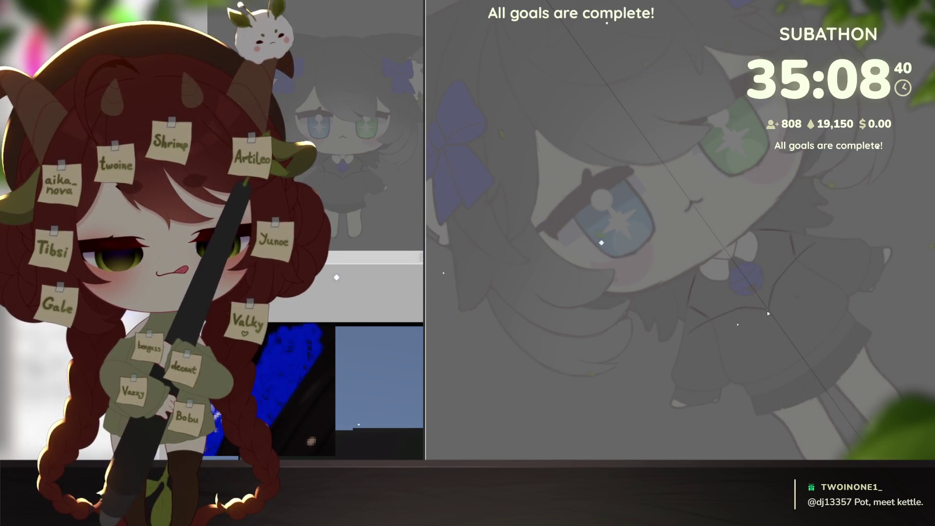
left_click_drag(767, 300, 777, 349)
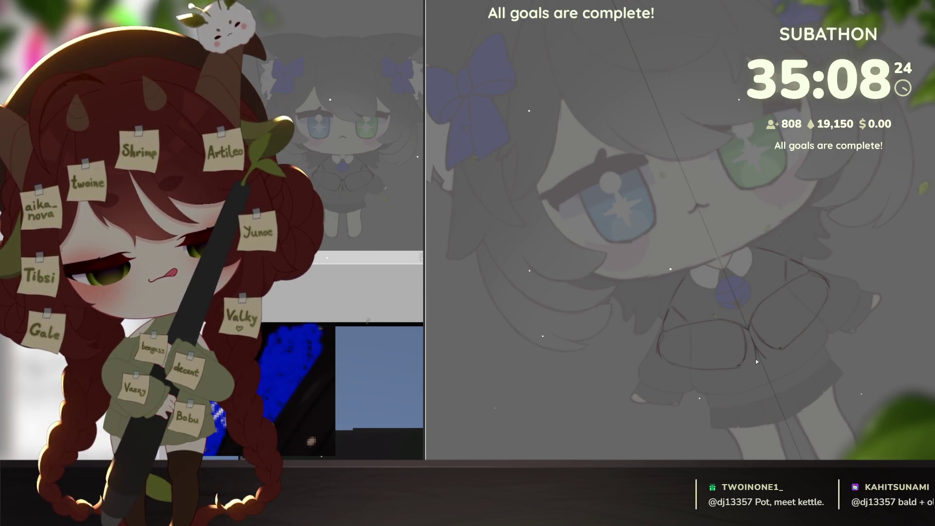
left_click_drag(825, 319, 673, 293)
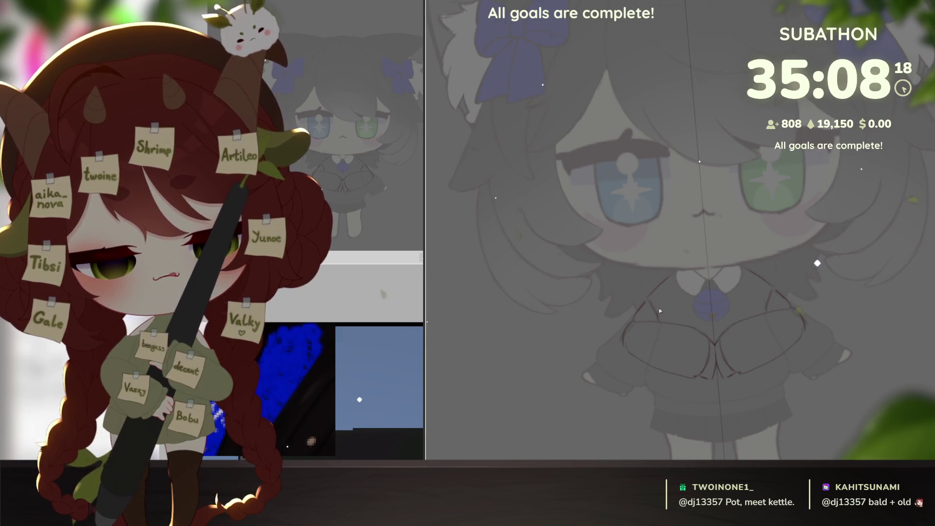
mouse_move(709, 267)
left_mouse_down()
mouse_move(674, 286)
mouse_move(656, 320)
left_mouse_up()
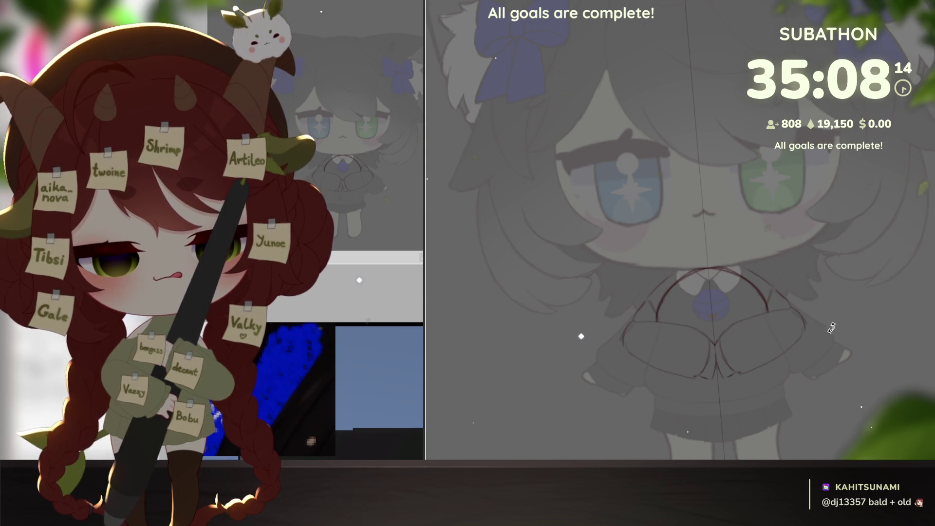
- Reset the view upright and redraw the globe's round arc above the hands
key("Delete")
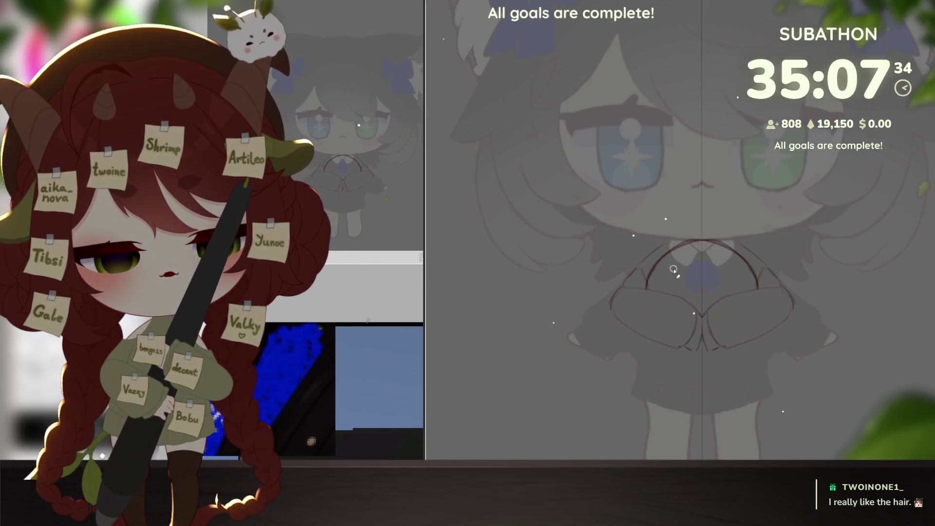
key("ctrl+z")
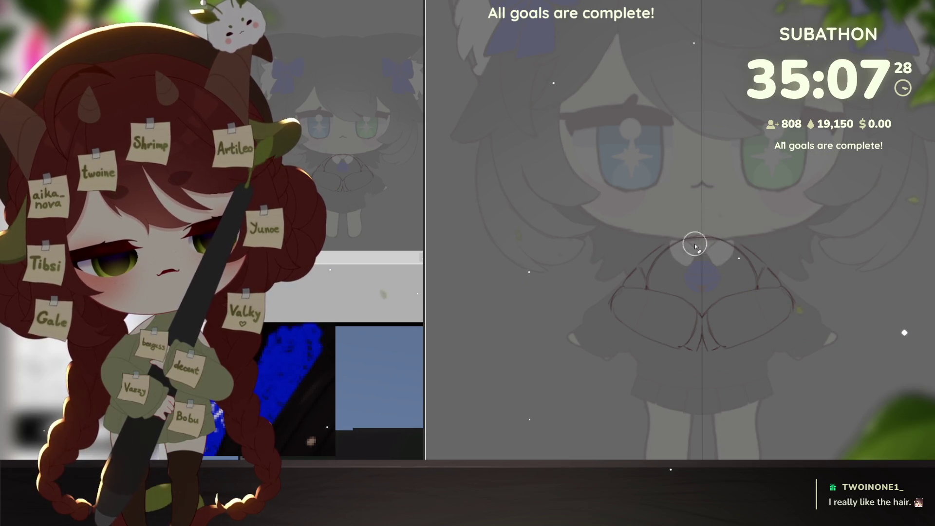
left_click_drag(721, 240, 685, 242)
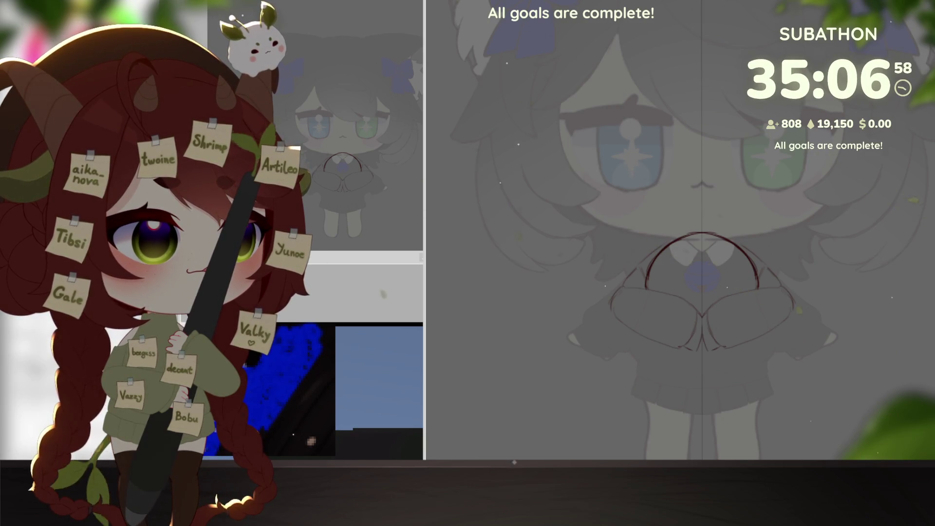
scroll(701, 244, "down", 1)
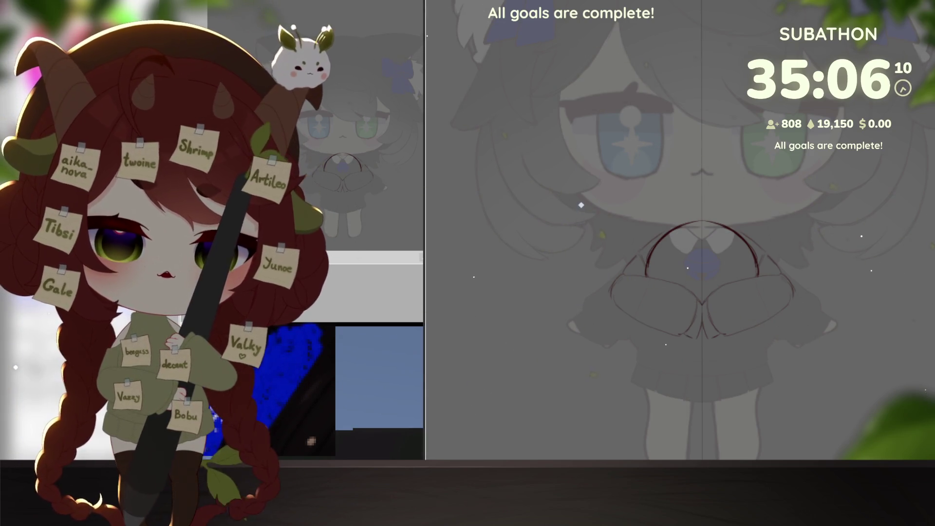
- Sketch the first short continent lines on the globe, erasing a stray curl
left_click_drag(686, 306, 698, 334)
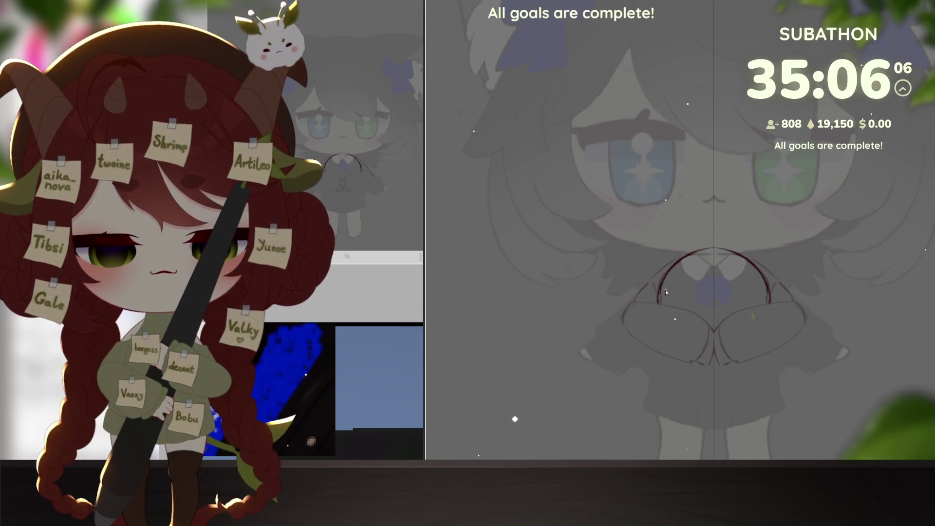
left_click_drag(666, 290, 671, 288)
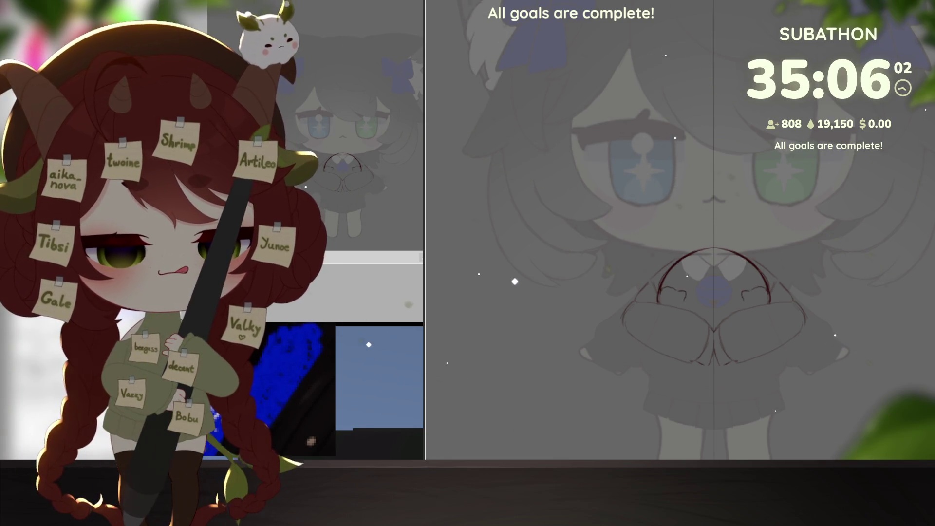
left_click_drag(740, 287, 748, 291)
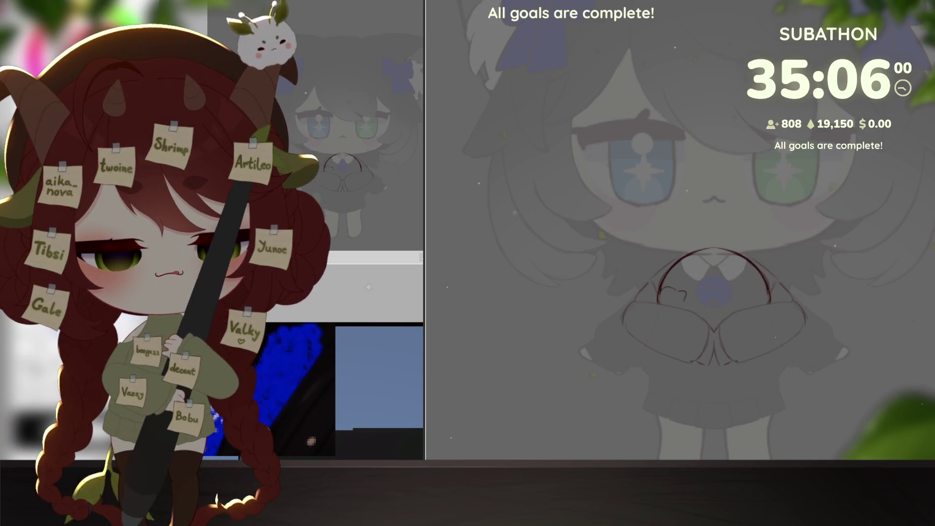
left_click_drag(714, 329, 720, 336)
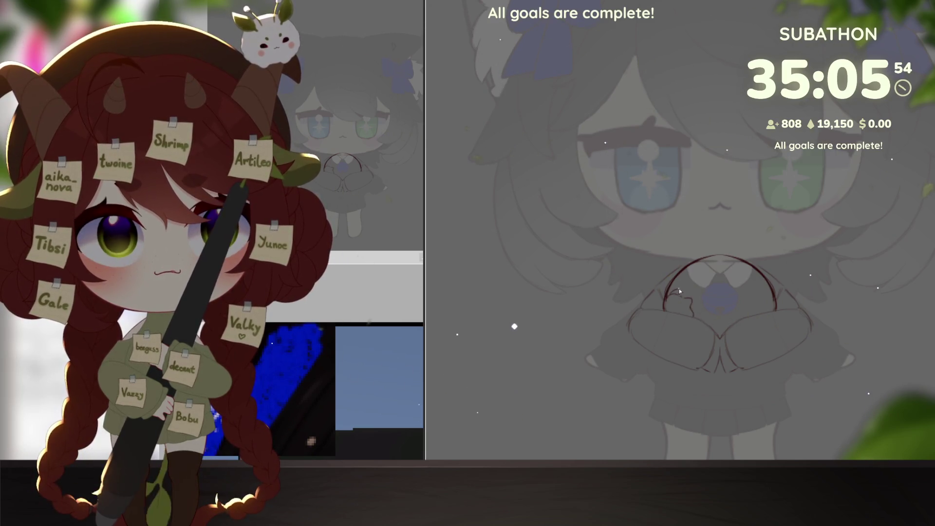
left_click_drag(679, 289, 691, 280)
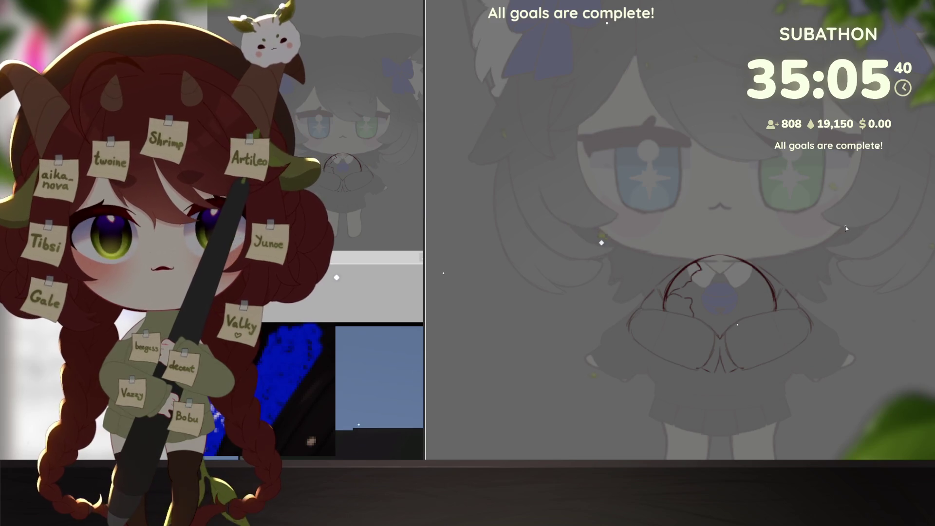
key("ctrl+z")
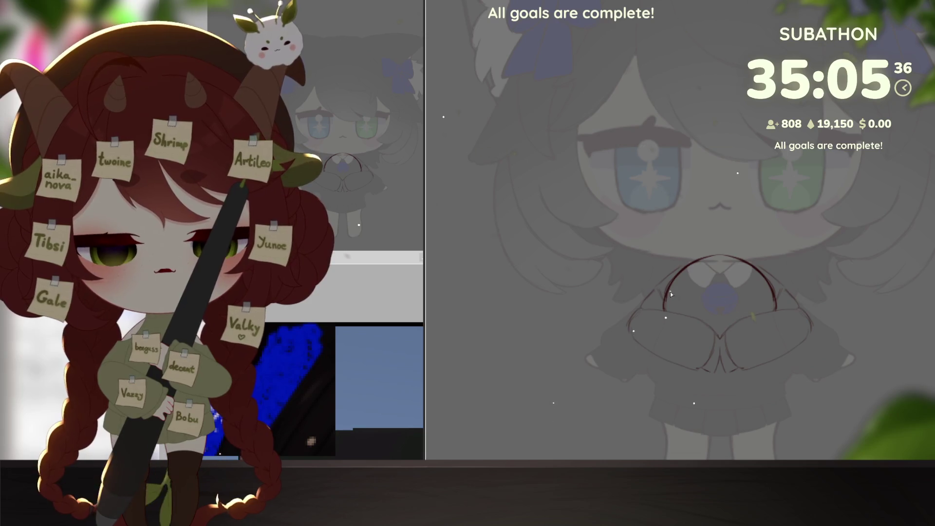
- Draw a squiggly coastline with a hooked top and add more continent strokes
left_click_drag(671, 291, 688, 286)
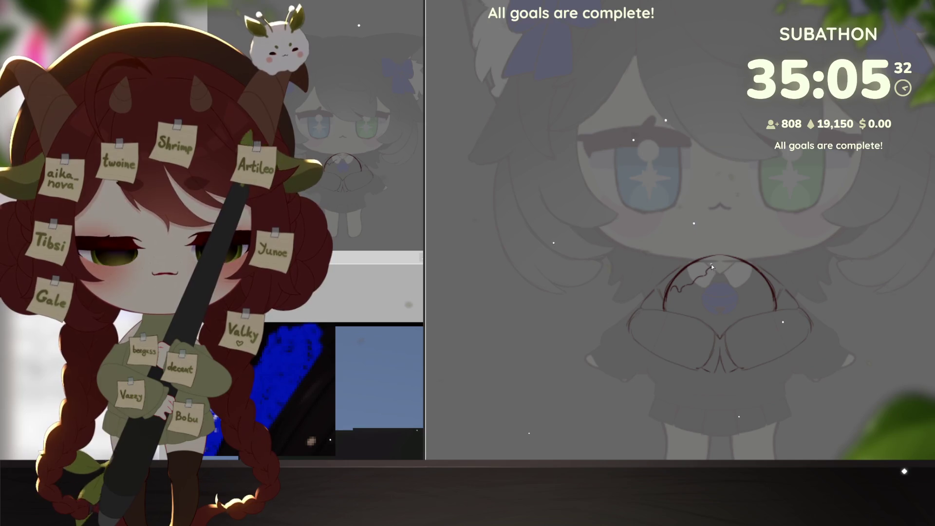
left_click_drag(716, 267, 714, 257)
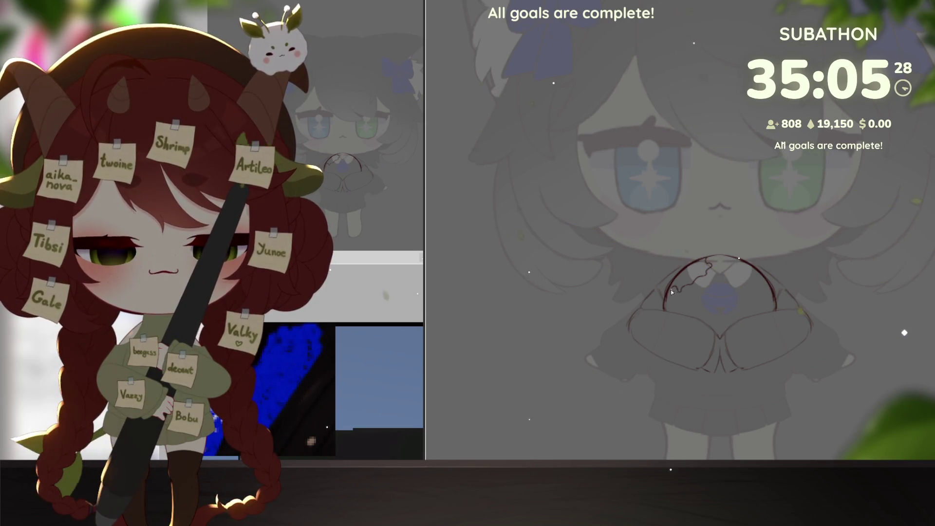
left_click_drag(671, 301, 690, 317)
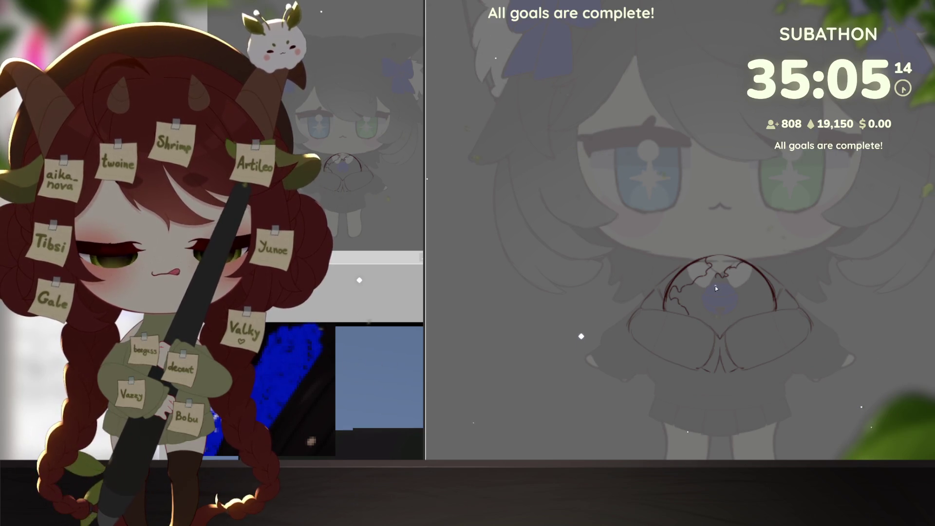
left_click_drag(716, 279, 718, 291)
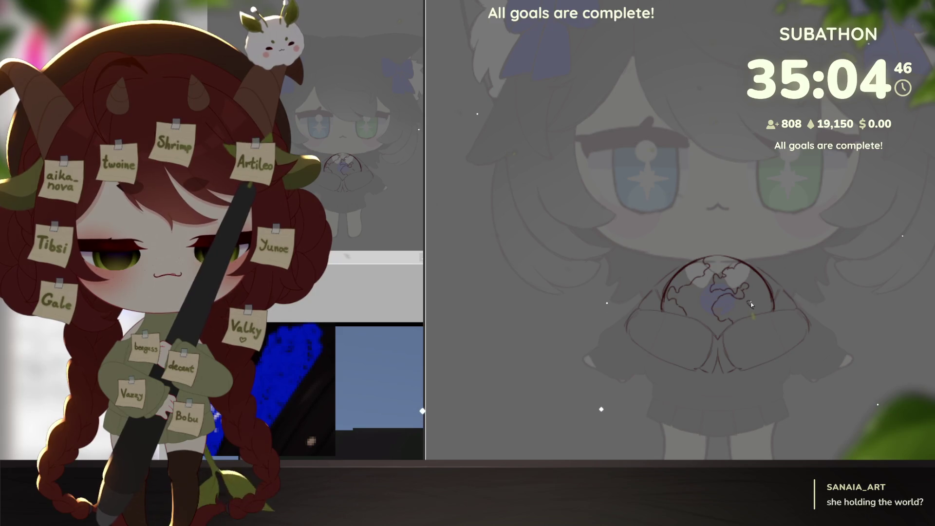
left_click_drag(749, 299, 759, 305)
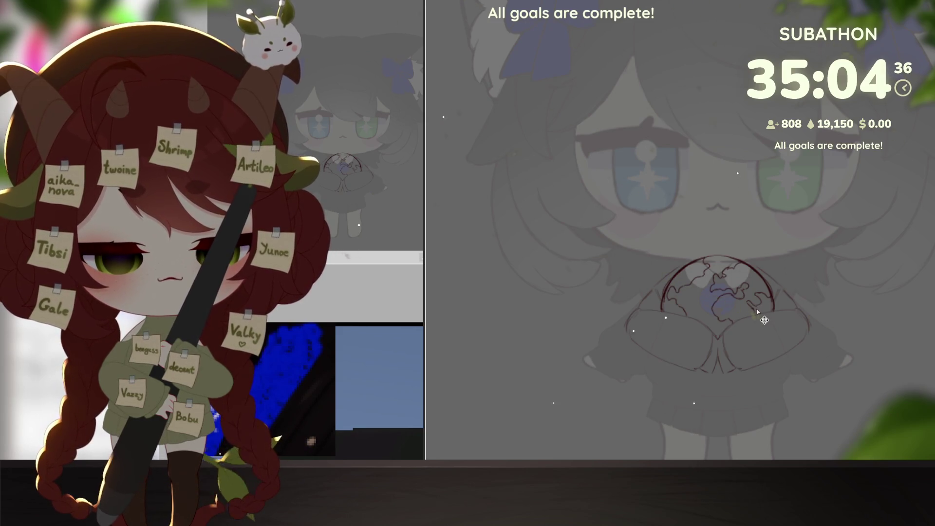
- Zoom out and back in on the globe, then extend its outline down the lower left
scroll(785, 366, "down", 5)
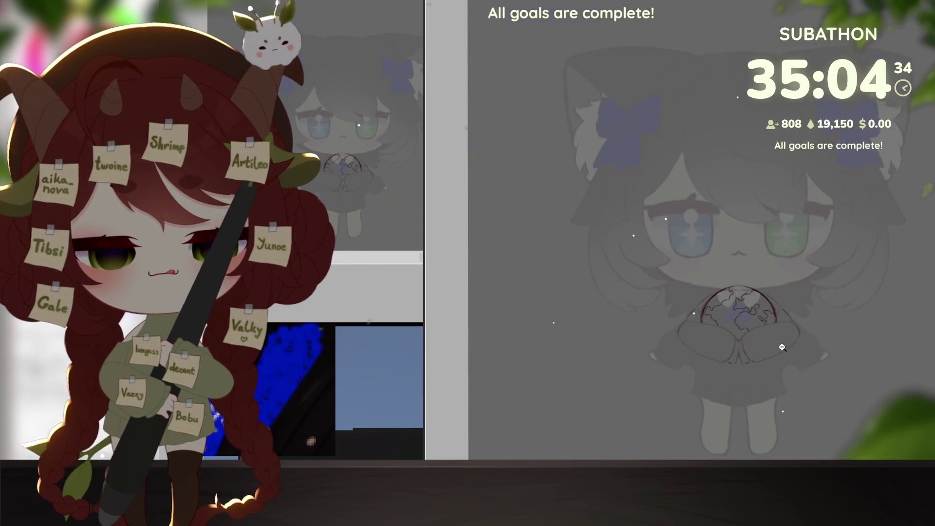
left_click_drag(785, 367, 773, 357)
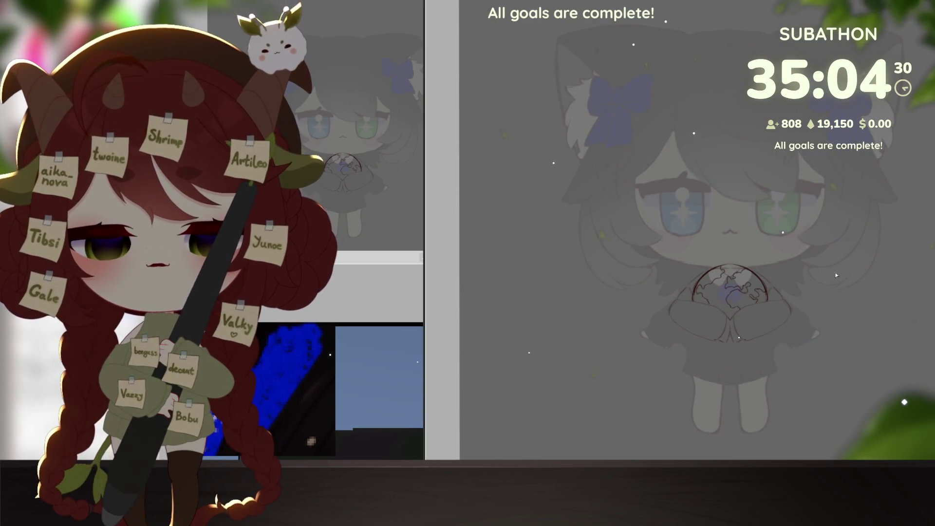
scroll(799, 363, "down", 5)
scroll(856, 344, "up", 6)
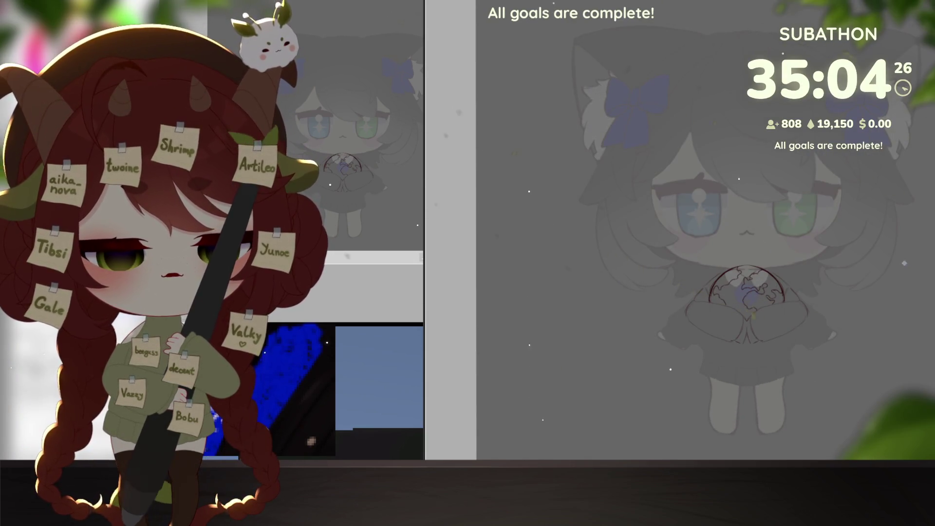
scroll(743, 330, "up", 3)
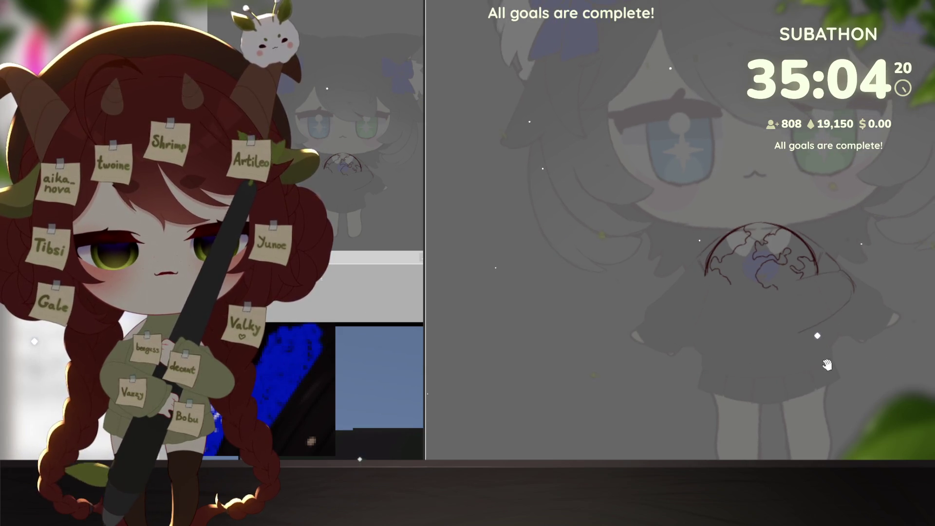
scroll(725, 325, "up", 1)
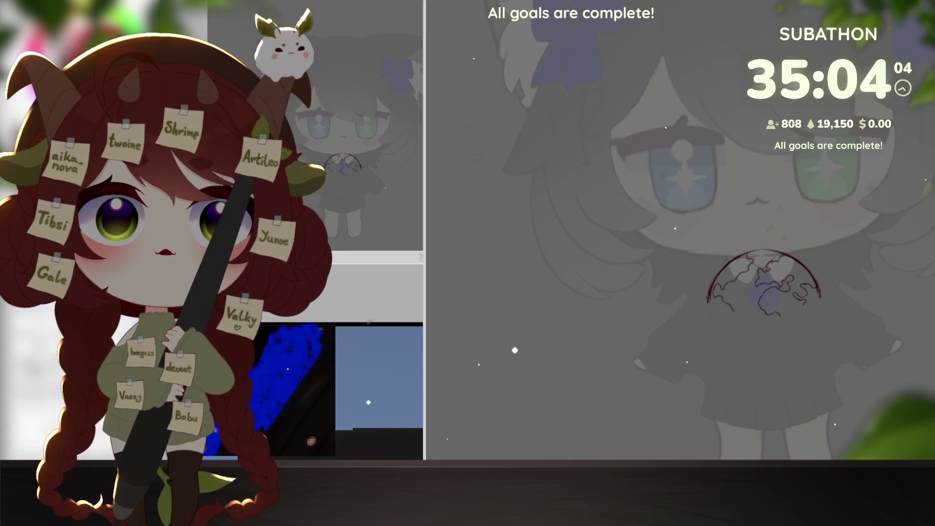
mouse_move(710, 300)
left_mouse_down()
mouse_move(720, 344)
mouse_move(736, 351)
left_mouse_up()
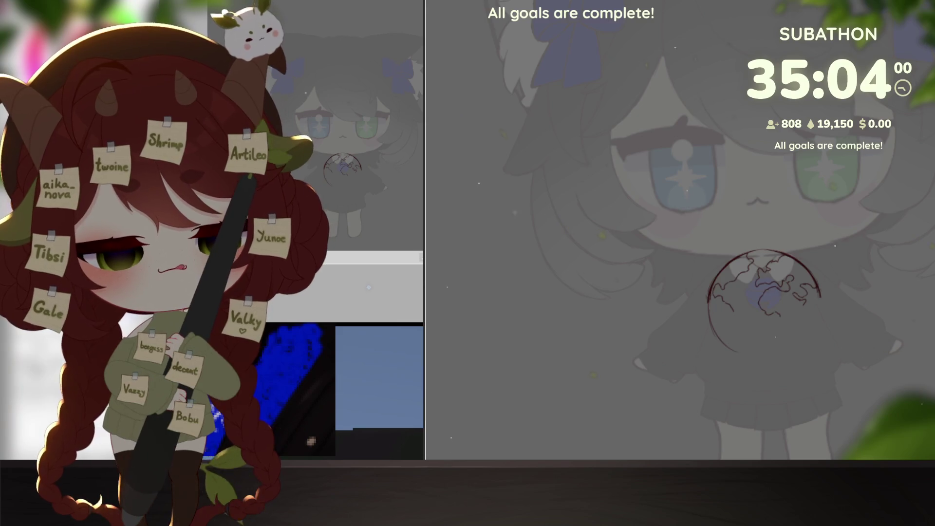
- Extend the globe's right outline downward, trim the lower-right edge, and undo a stray continent stroke
left_click_drag(710, 304, 715, 337)
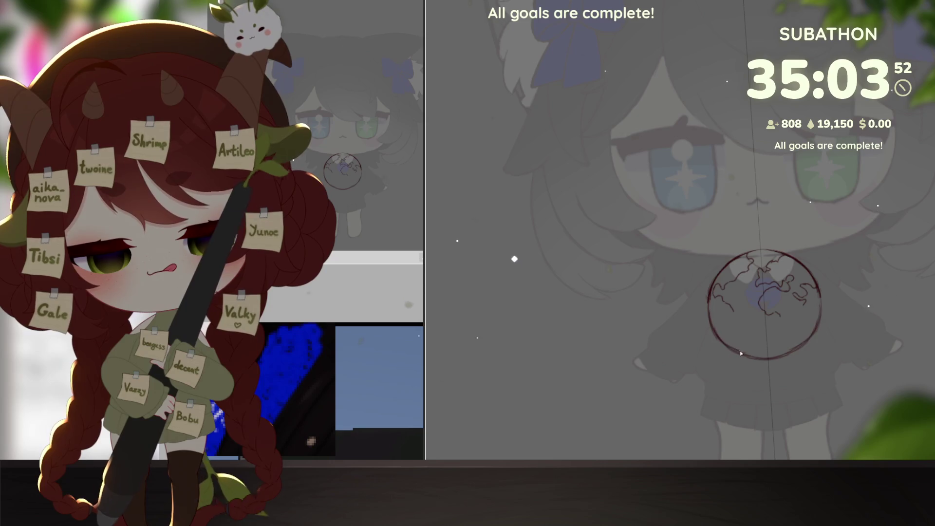
left_click_drag(808, 343, 752, 351)
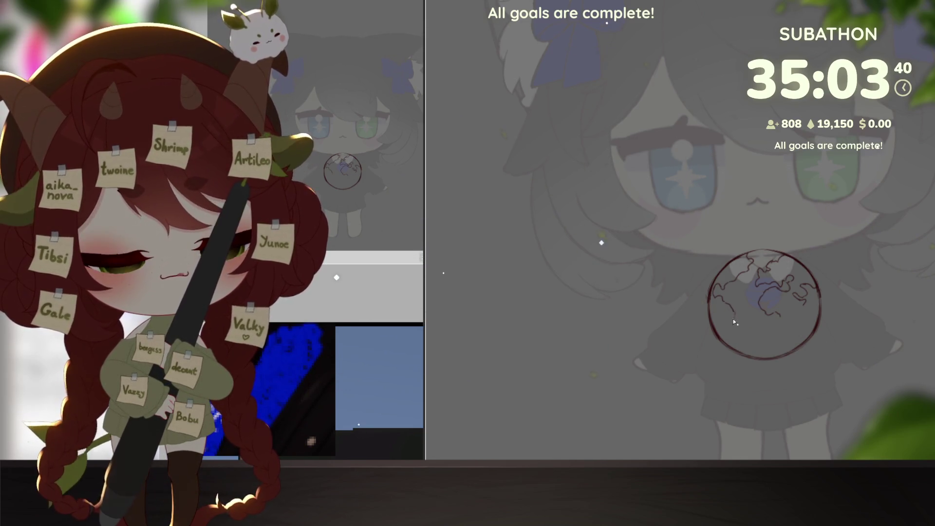
left_click_drag(733, 322, 724, 337)
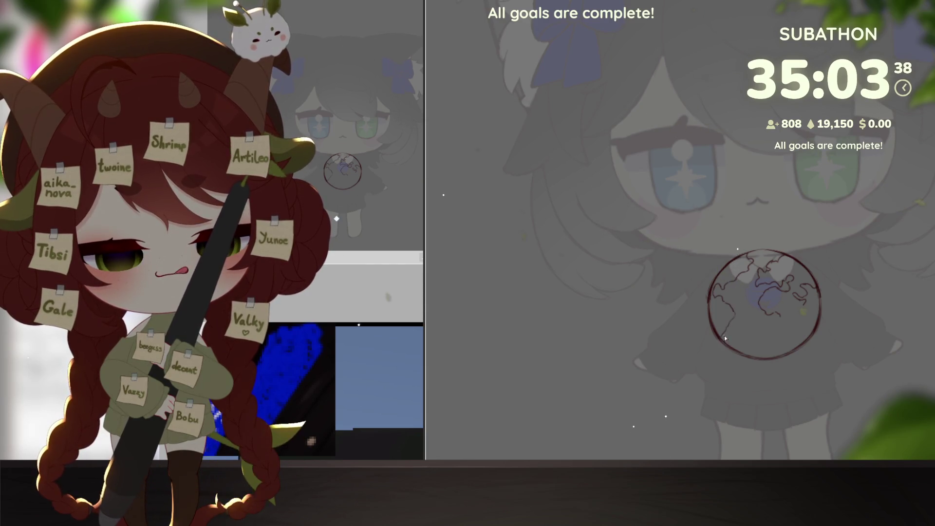
key("ctrl+z")
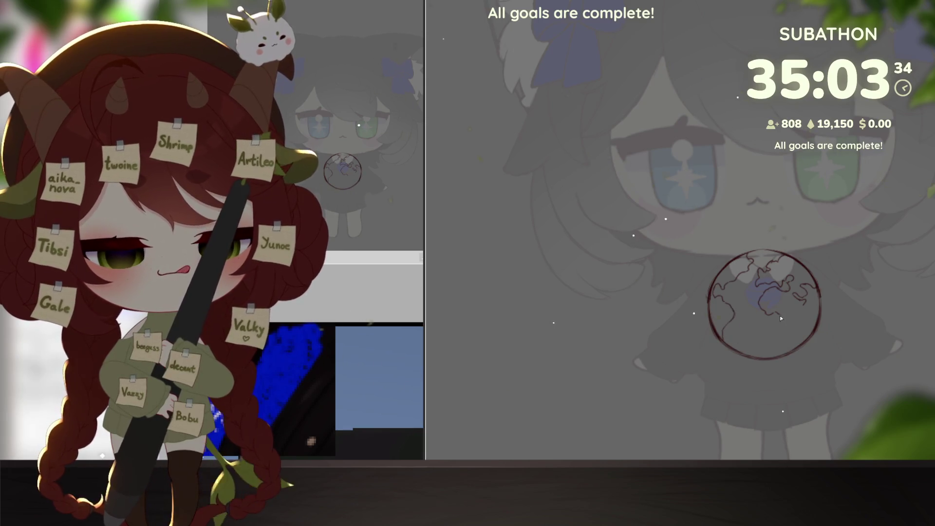
- Draw new continent strokes and a line along the globe's right edge, recentering on the globe
mouse_move(780, 317)
left_mouse_down()
mouse_move(782, 340)
mouse_move(801, 318)
left_mouse_up()
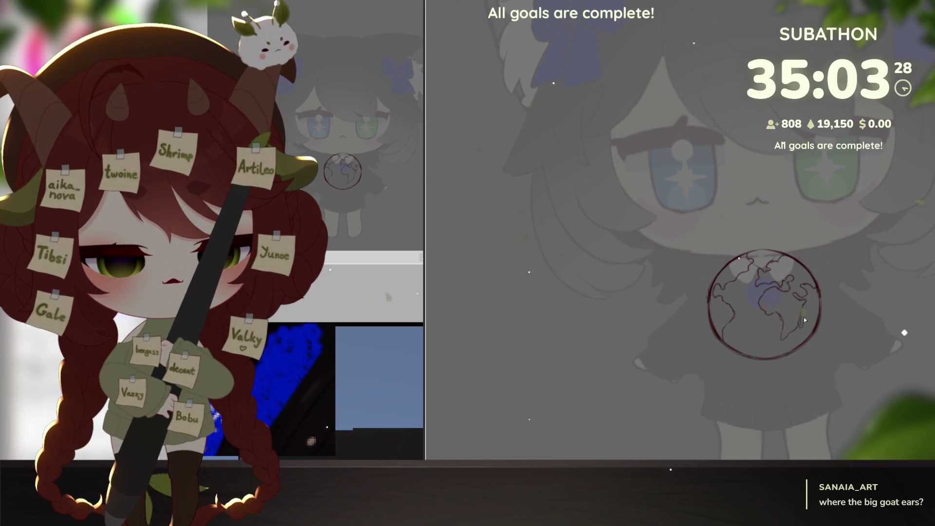
left_click_drag(819, 302, 817, 333)
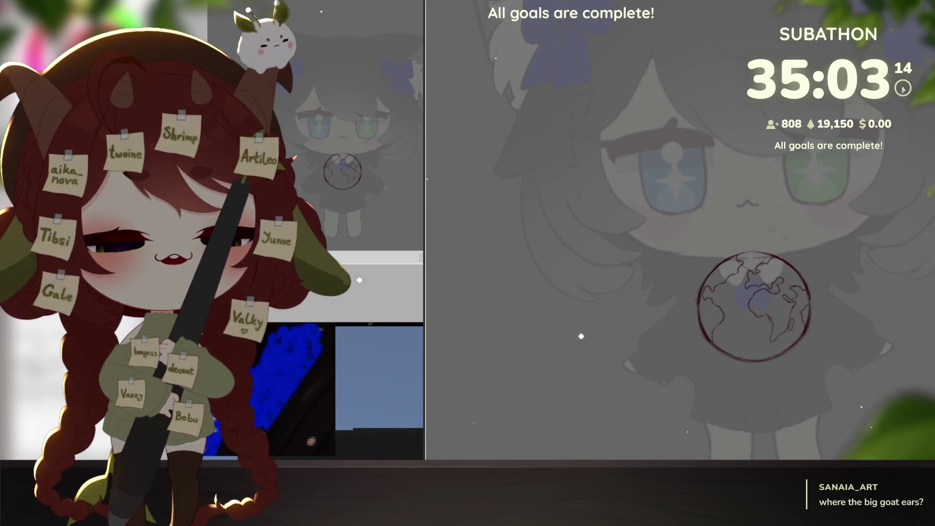
scroll(909, 294, "down", 1)
mouse_move(831, 351)
left_mouse_down()
mouse_move(816, 336)
mouse_move(863, 362)
left_mouse_up()
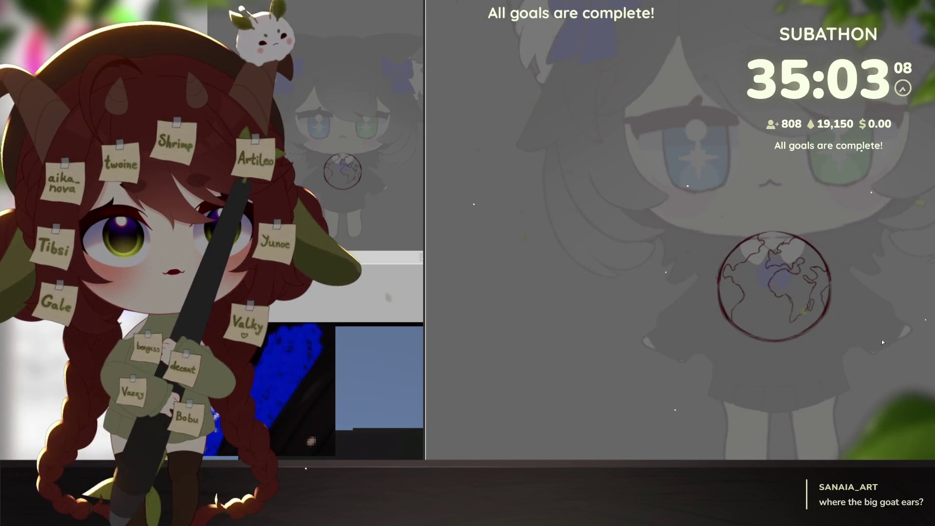
left_click_drag(881, 340, 880, 346)
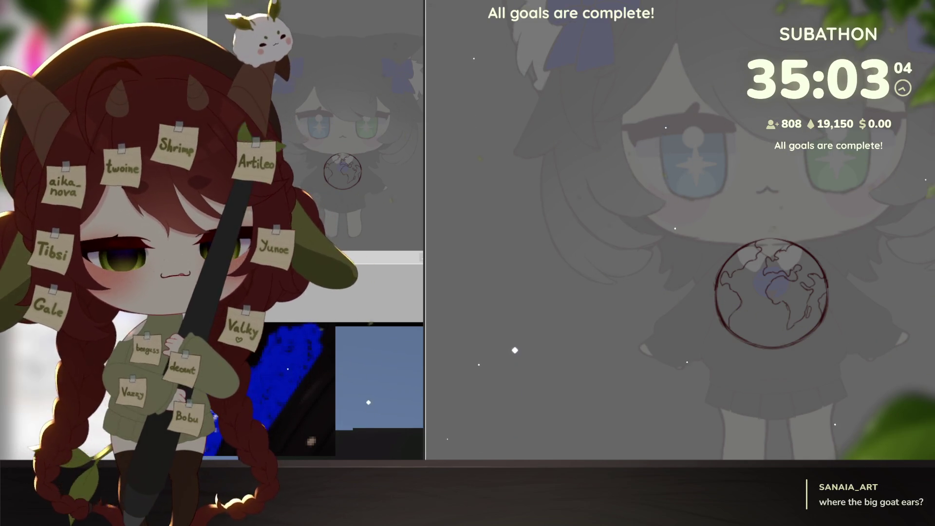
- Rotate the globe back upright and shift it slightly higher on the chest
key("ctrl+t")
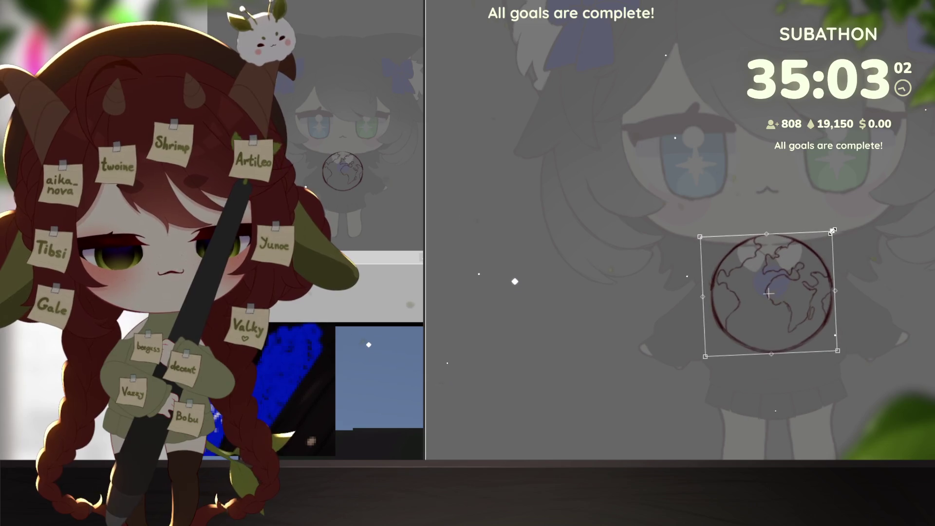
left_click_drag(818, 275, 816, 255)
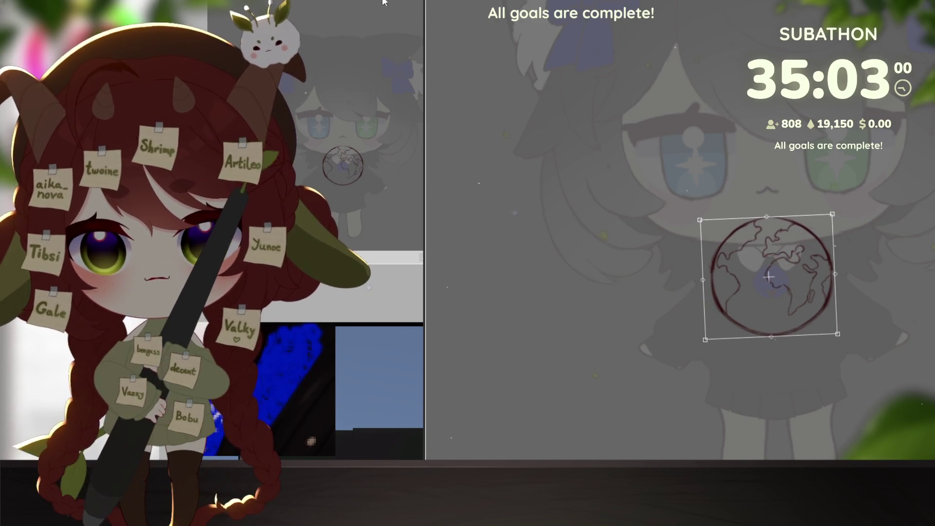
left_click_drag(924, 246, 925, 253)
key("Return")
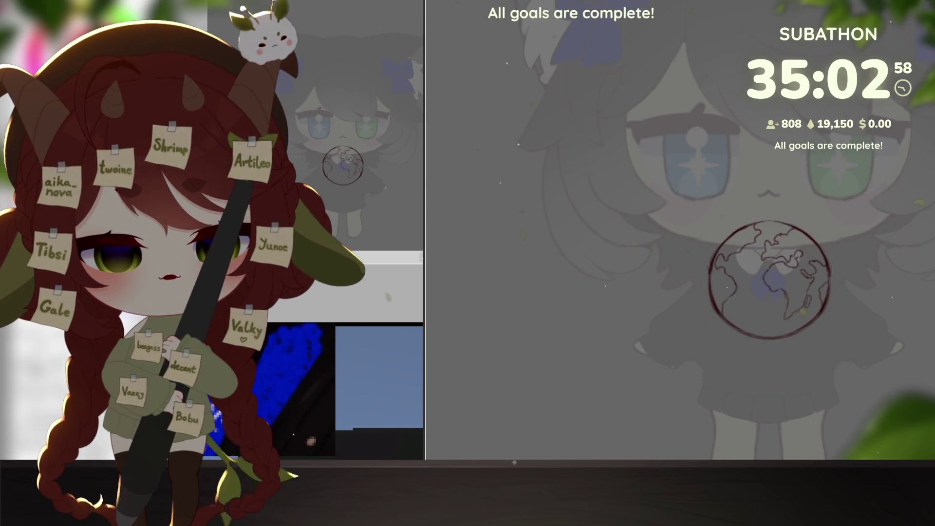
- Lower the globe layer's opacity so it shows as a faint outline
scroll(822, 378, "down", 3)
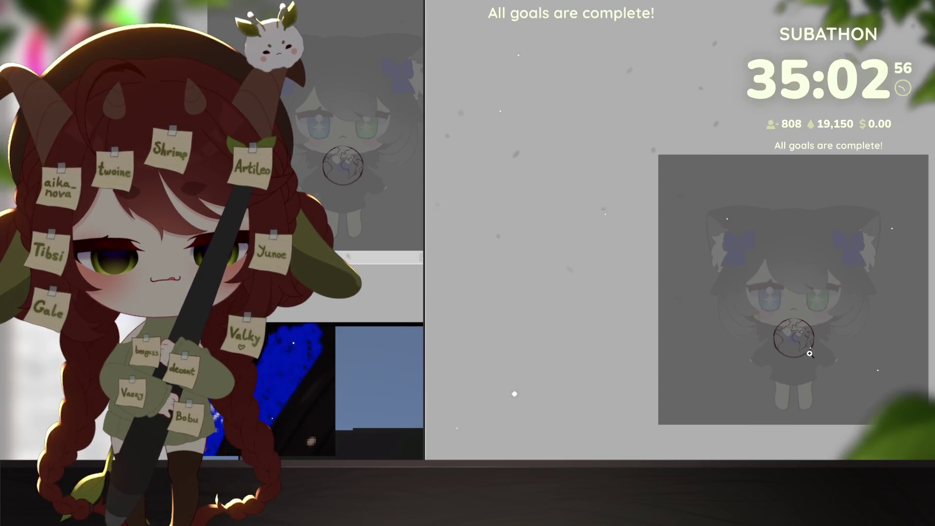
scroll(808, 351, "up", 2)
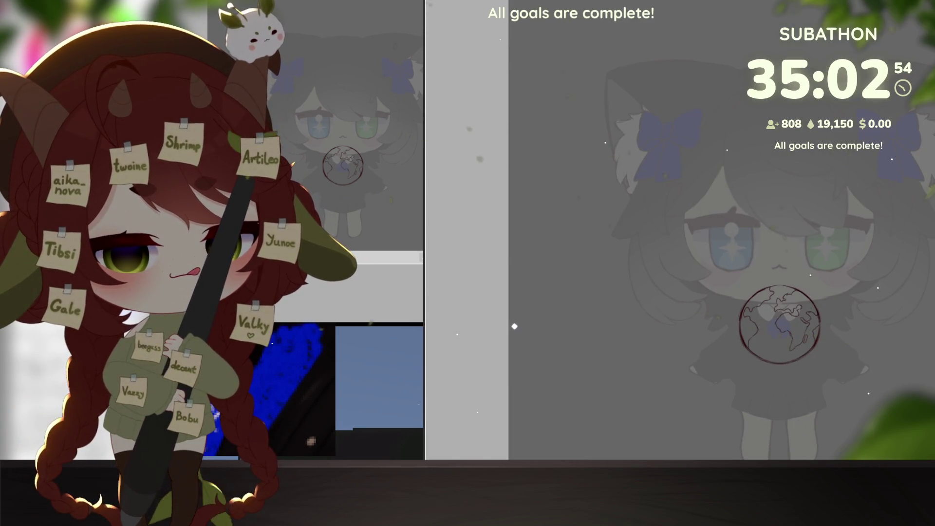
key("3")
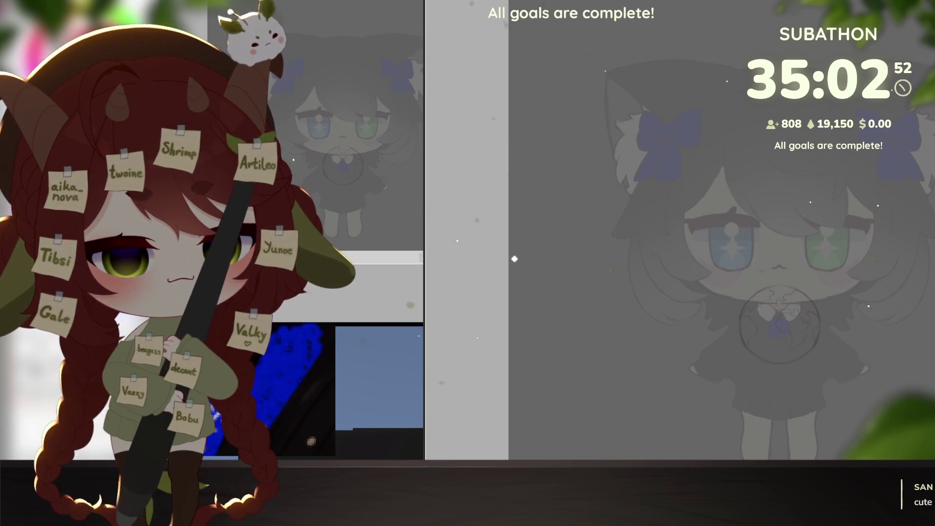
scroll(752, 341, "up", 1)
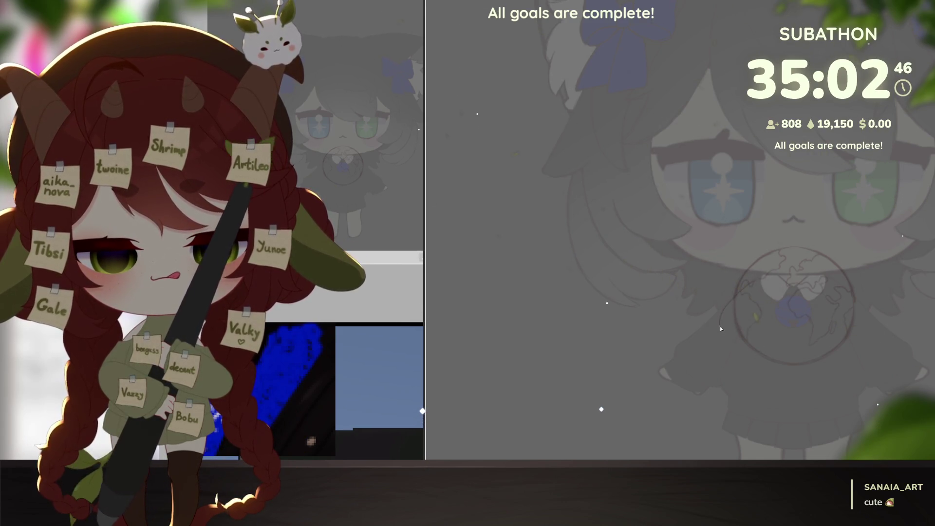
- Sketch looping and curved arm outline strokes below the globe and lasso them
mouse_move(721, 329)
left_mouse_down()
mouse_move(738, 335)
mouse_move(754, 299)
mouse_move(776, 297)
left_mouse_up()
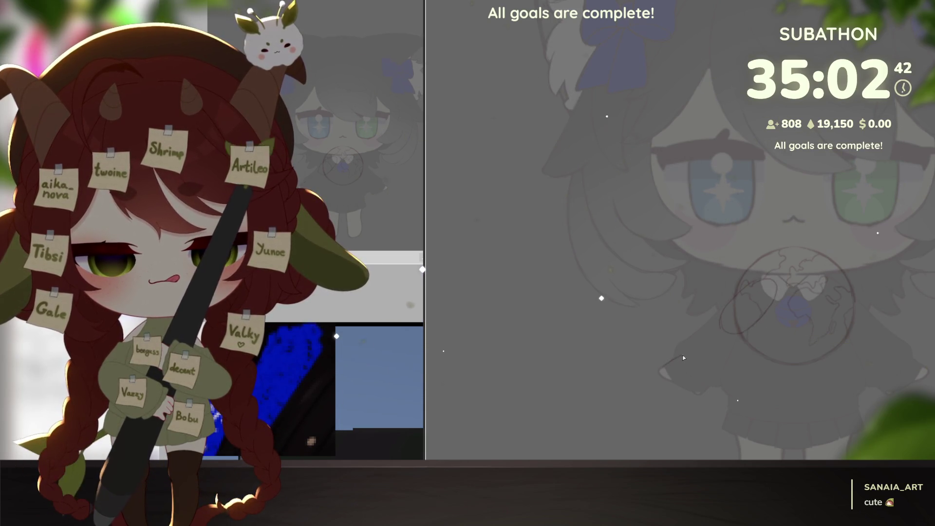
left_click_drag(660, 371, 690, 384)
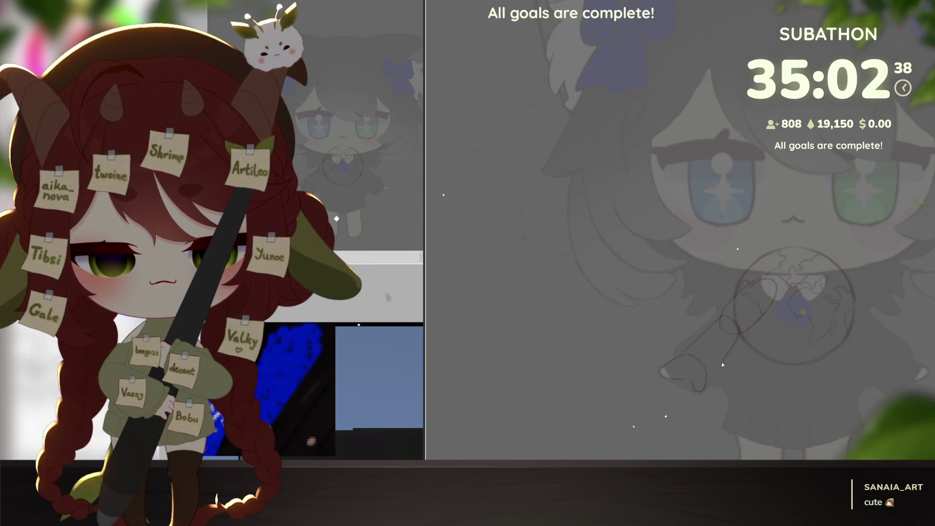
left_click_drag(793, 281, 748, 281)
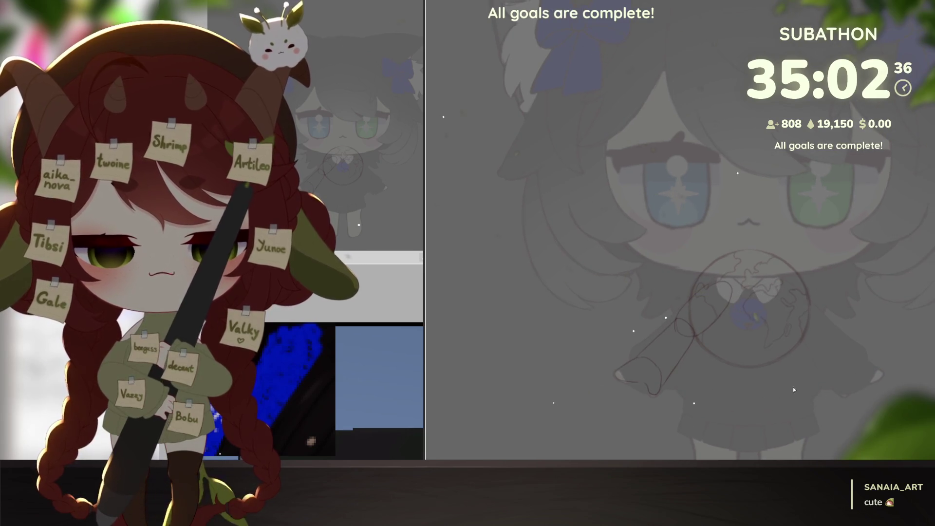
left_click_drag(651, 320, 612, 418)
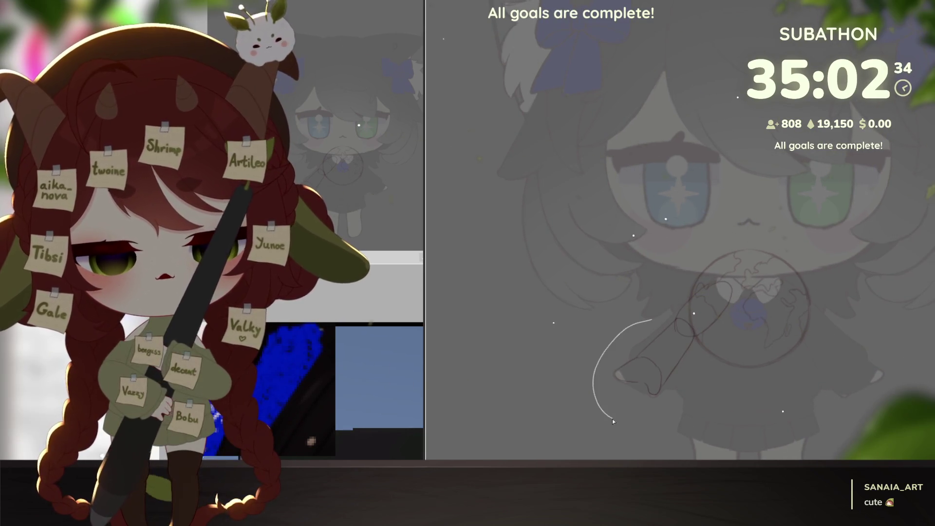
left_click_drag(685, 317, 674, 328)
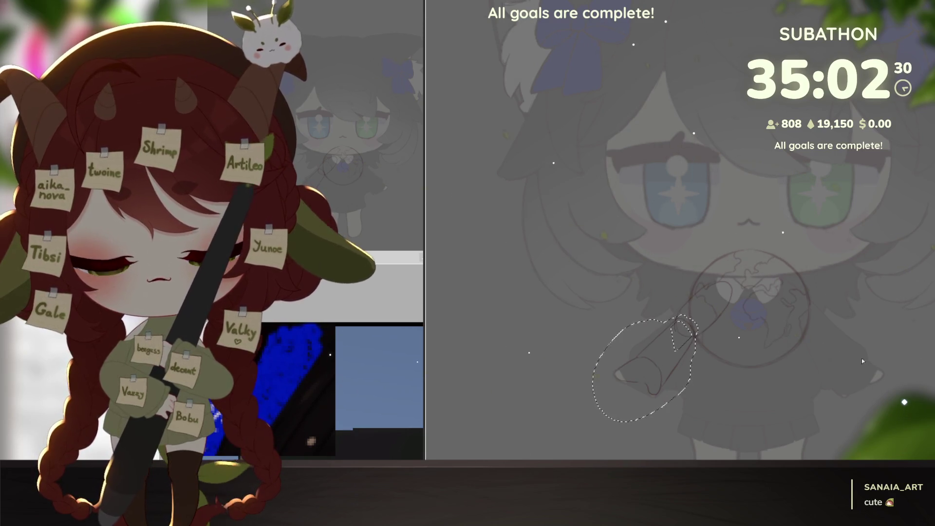
key("ctrl+d")
- Move the arm sketch up and right and tilt it to a new angle
key("ctrl+t")
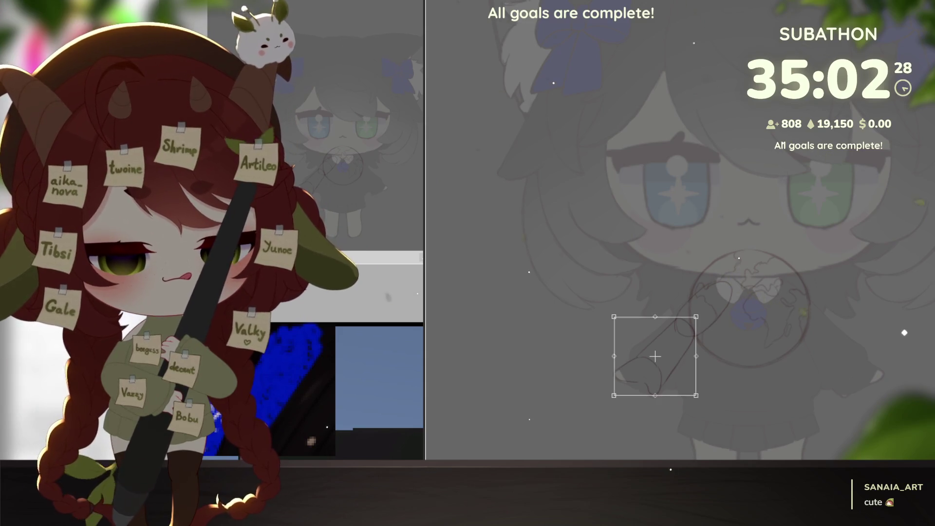
left_click_drag(672, 341, 739, 324)
left_click_drag(733, 266, 775, 288)
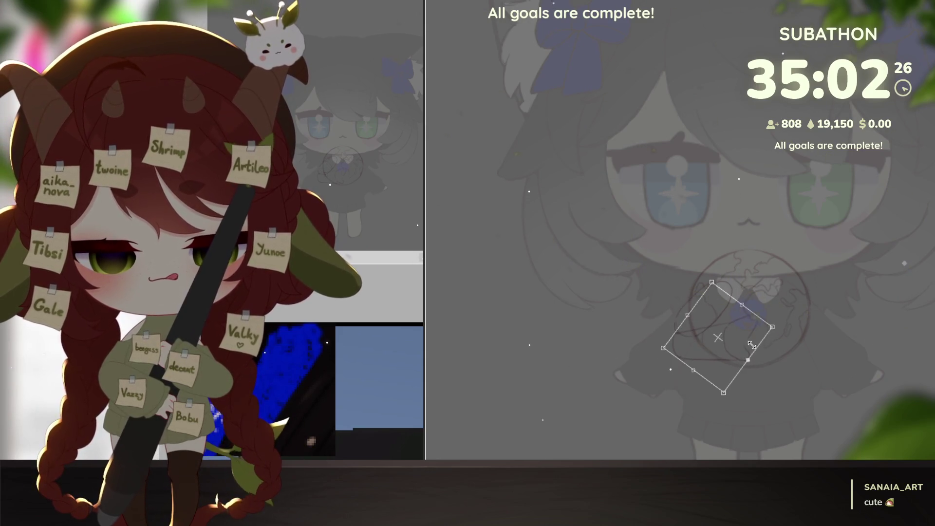
key("ctrl+z")
key("ctrl+z")
left_click_drag(706, 404, 663, 425)
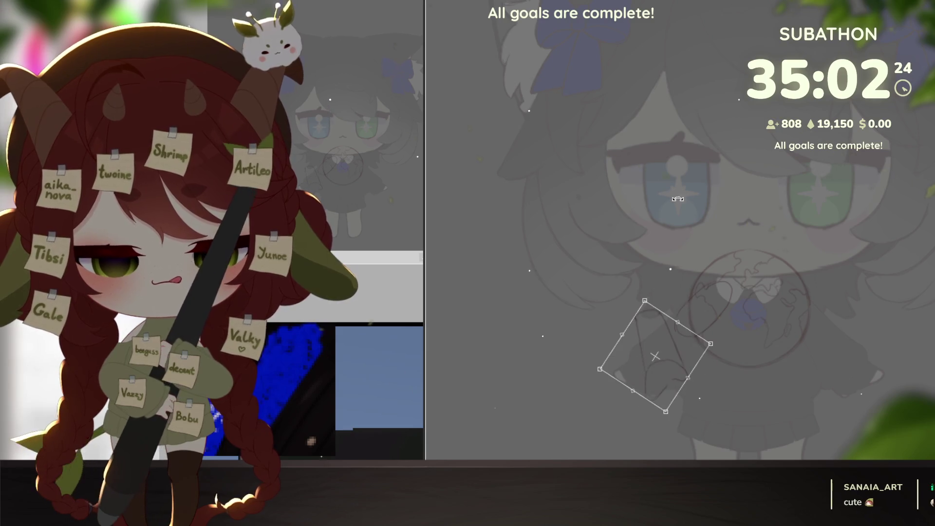
key("Return")
- Rotate the sketch around its centre and settle it over the globe
key("ctrl+t")
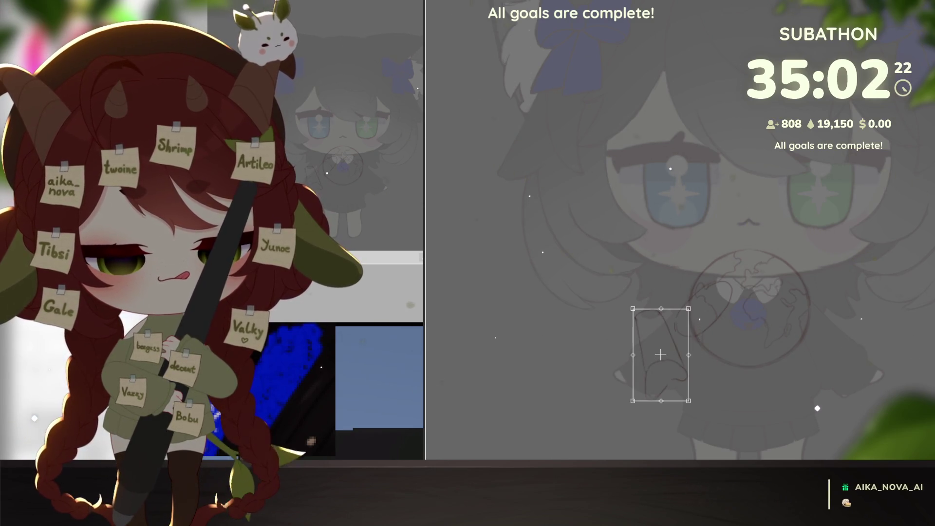
key("Return")
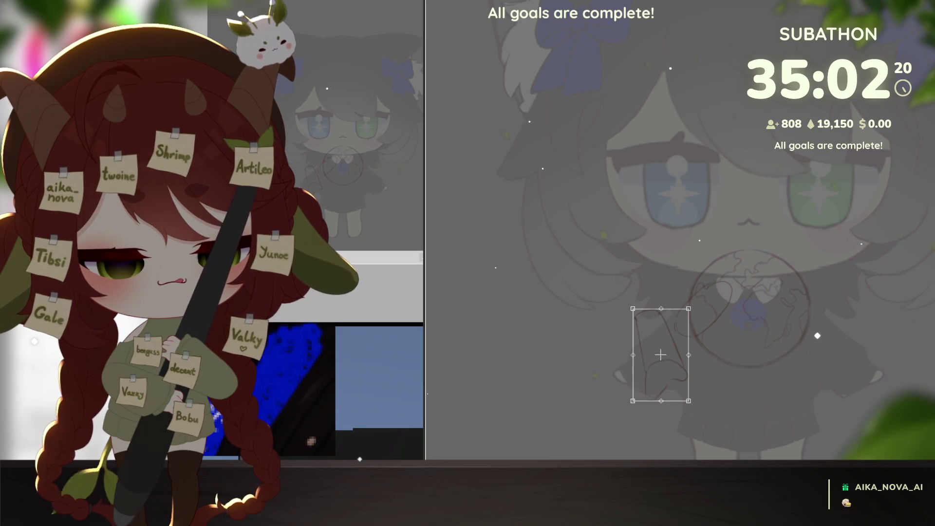
mouse_move(660, 355)
left_mouse_down()
mouse_move(626, 351)
mouse_move(657, 359)
mouse_move(752, 323)
mouse_move(796, 282)
left_mouse_up()
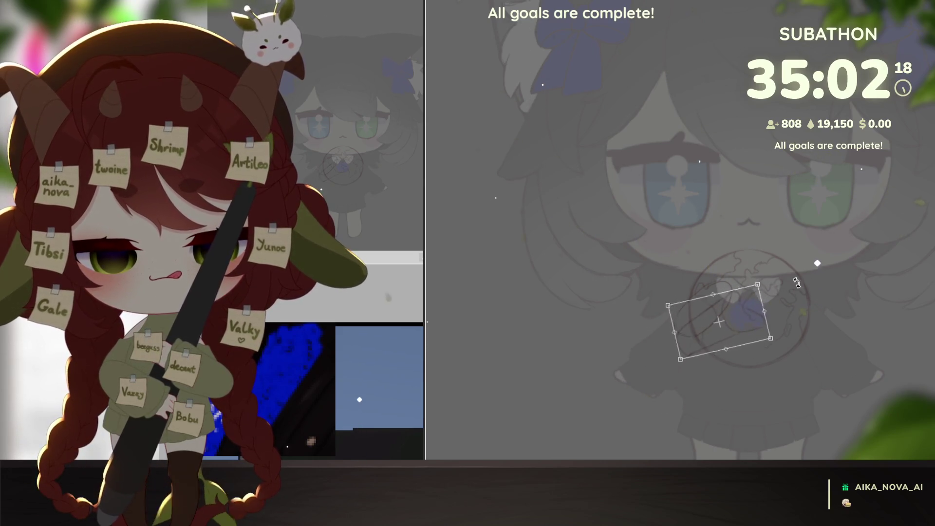
key("ctrl+z")
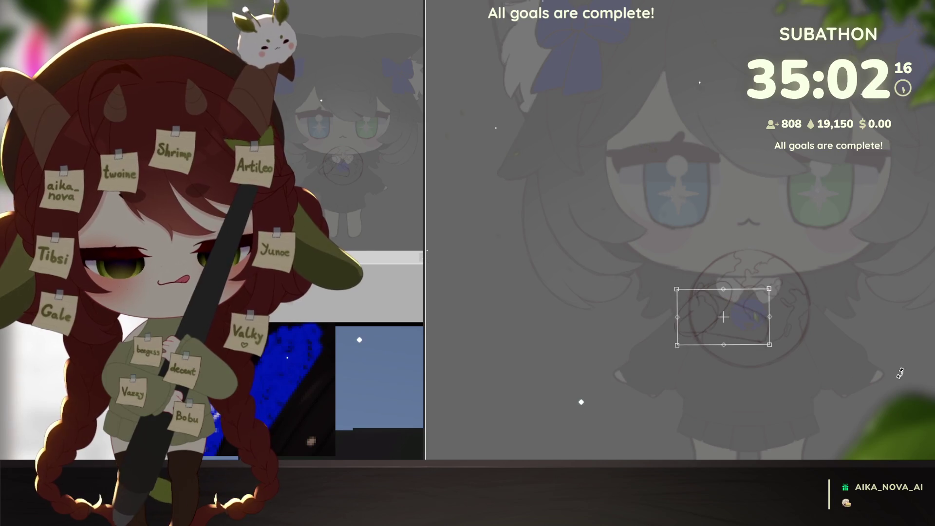
mouse_move(871, 286)
left_mouse_down()
mouse_move(789, 270)
mouse_move(782, 297)
mouse_move(799, 298)
mouse_move(730, 317)
mouse_move(748, 317)
left_mouse_up()
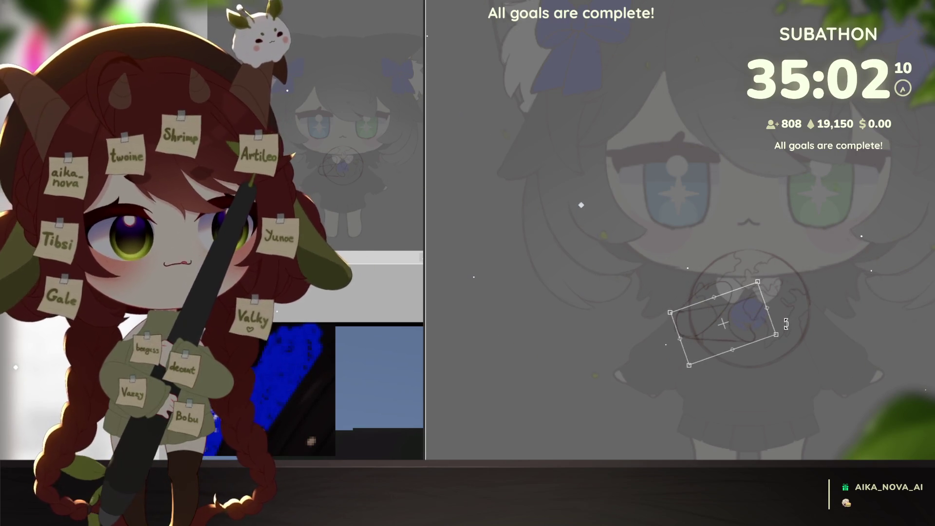
mouse_move(788, 299)
left_mouse_down()
mouse_move(769, 336)
mouse_move(748, 326)
left_mouse_up()
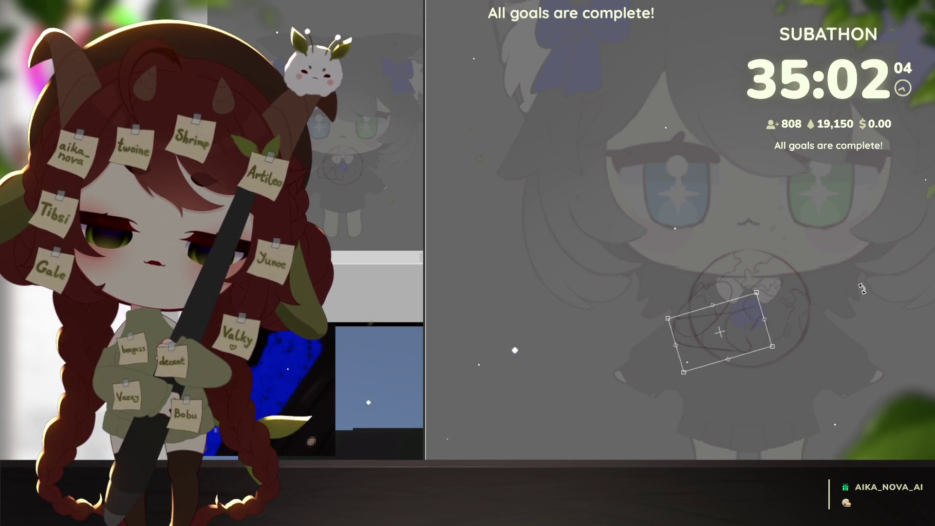
key("Return")
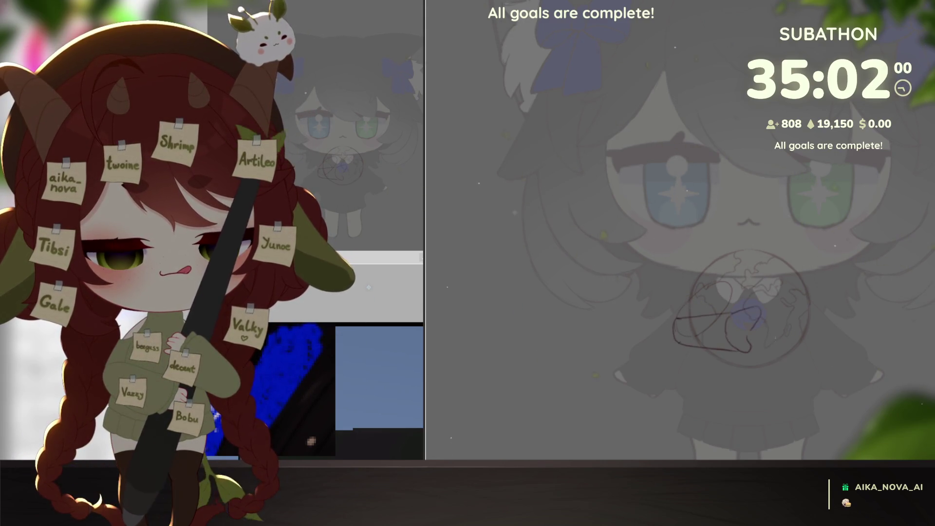
- Move the scribble under the globe about 127 px to the right
key("ctrl+t")
left_click_drag(735, 326, 809, 334)
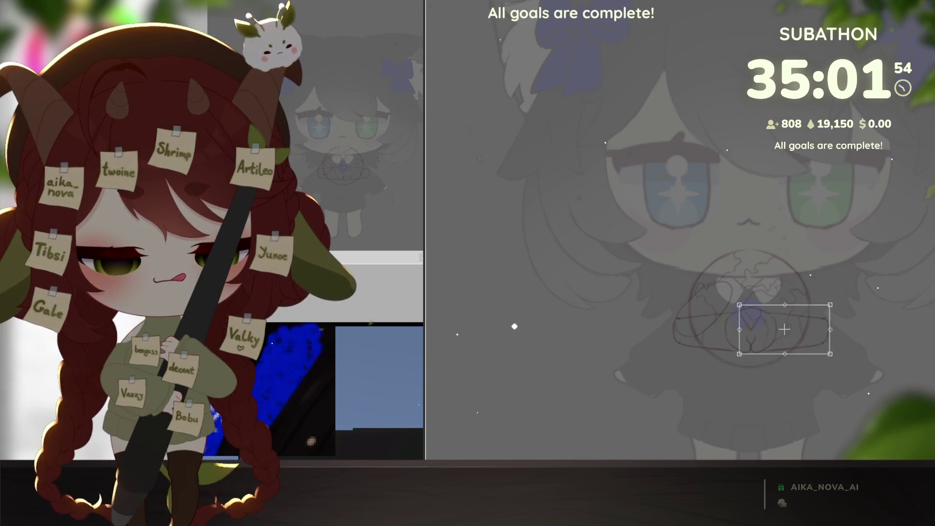
key("Return")
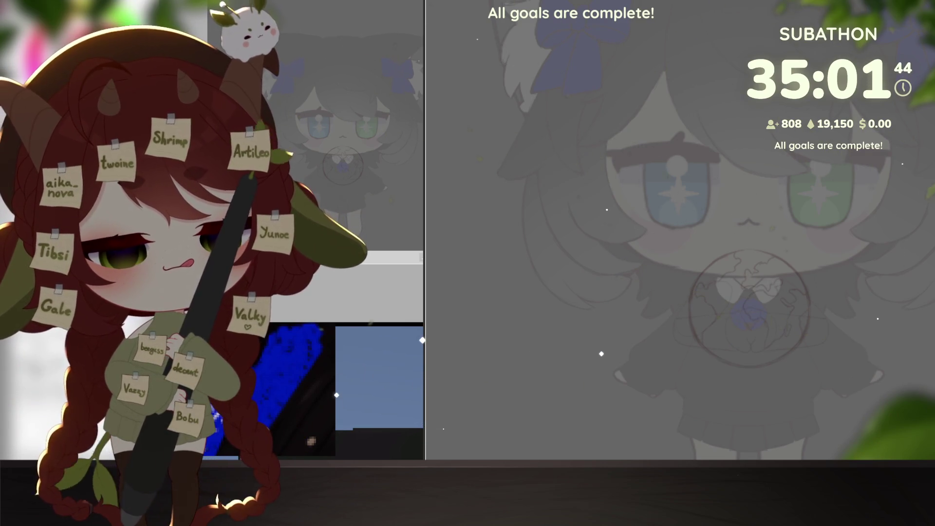
- Sketch a mirrored stroke and long hand curves across the globe, rotating the canvas as needed
scroll(714, 285, "up", 2)
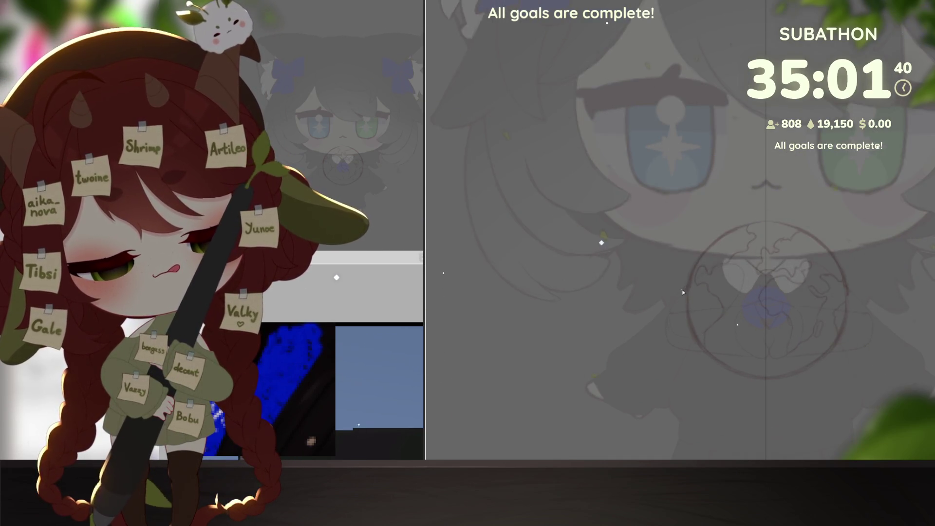
left_click_drag(686, 286, 671, 302)
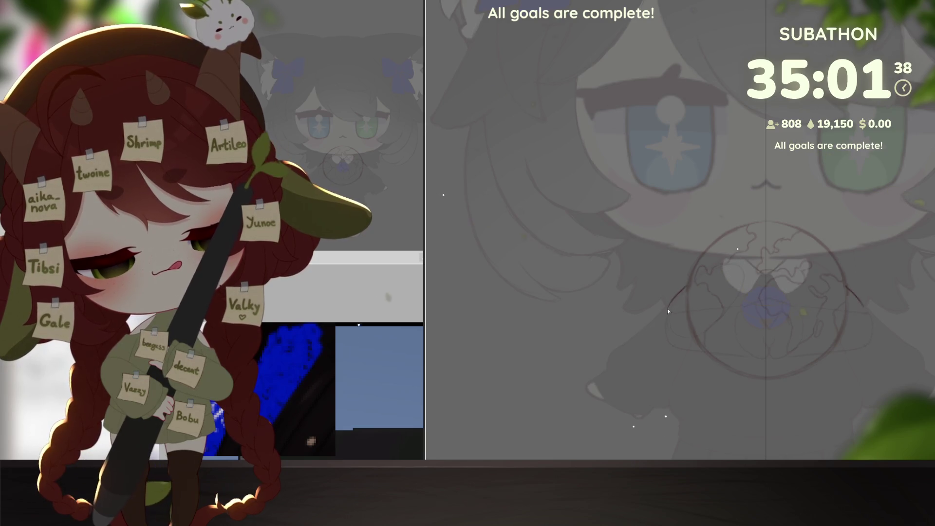
mouse_move(671, 343)
left_mouse_down()
mouse_move(803, 313)
mouse_move(729, 346)
left_mouse_up()
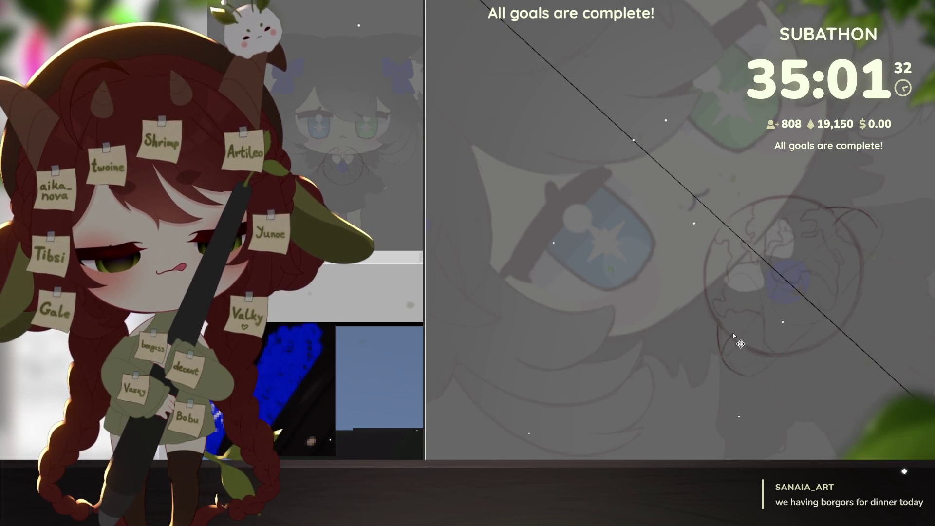
left_click_drag(740, 344, 777, 338)
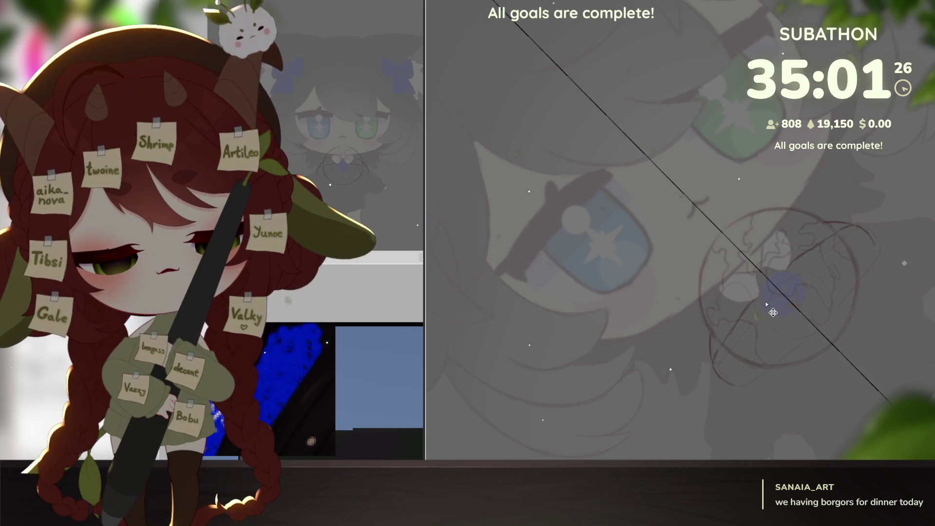
left_click_drag(723, 341, 765, 302)
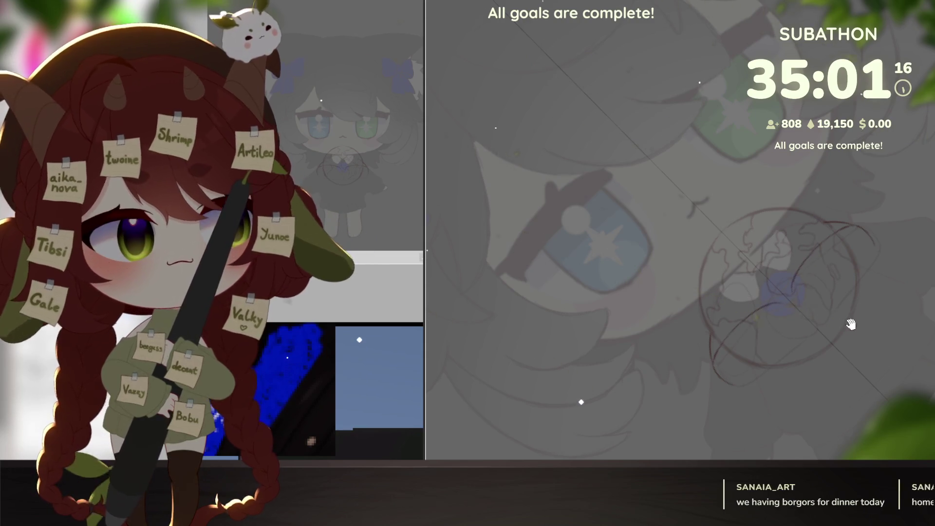
mouse_move(850, 324)
left_mouse_down()
mouse_move(862, 388)
mouse_move(845, 399)
mouse_move(856, 376)
mouse_move(848, 302)
left_mouse_up()
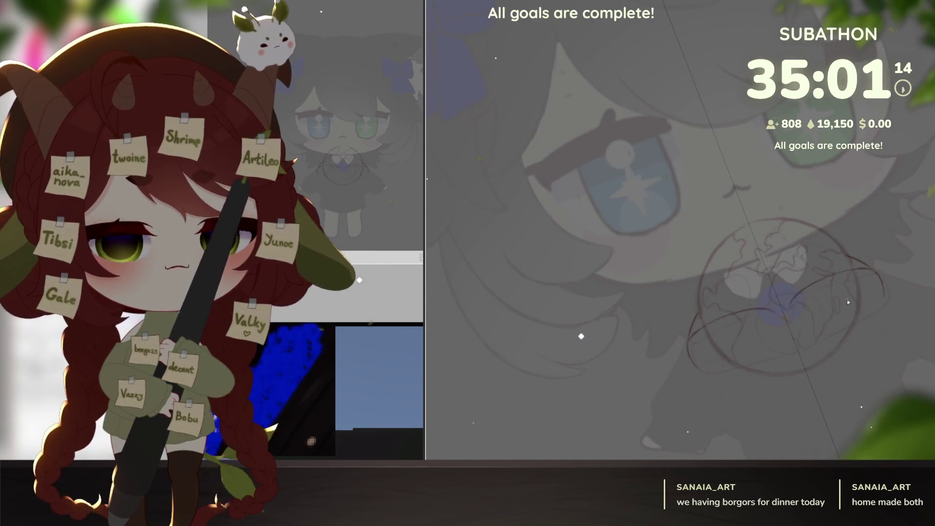
mouse_move(781, 309)
left_mouse_down()
mouse_move(785, 358)
mouse_move(808, 345)
left_mouse_up()
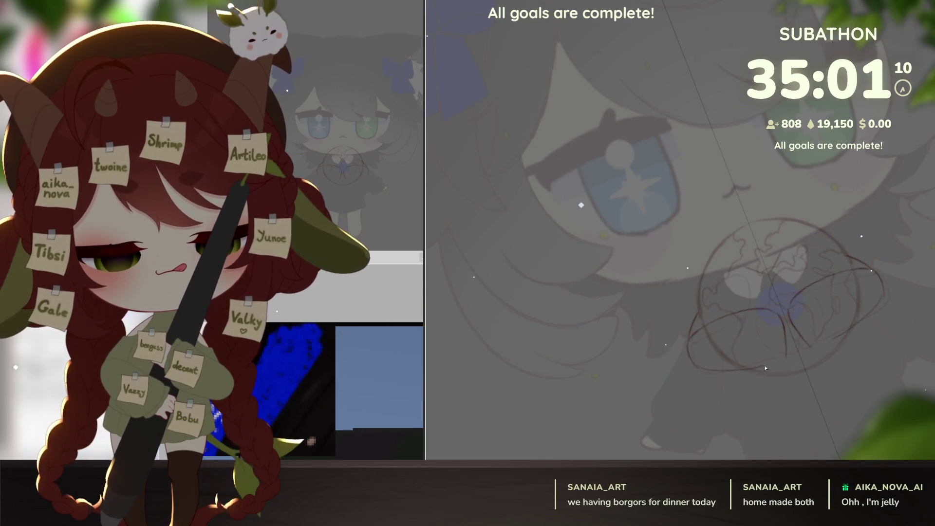
- Reconnect the right hand's outline, erase the left hand's bottom arc, and select the hands area
mouse_move(756, 371)
left_mouse_down()
mouse_move(870, 275)
mouse_move(826, 304)
left_mouse_up()
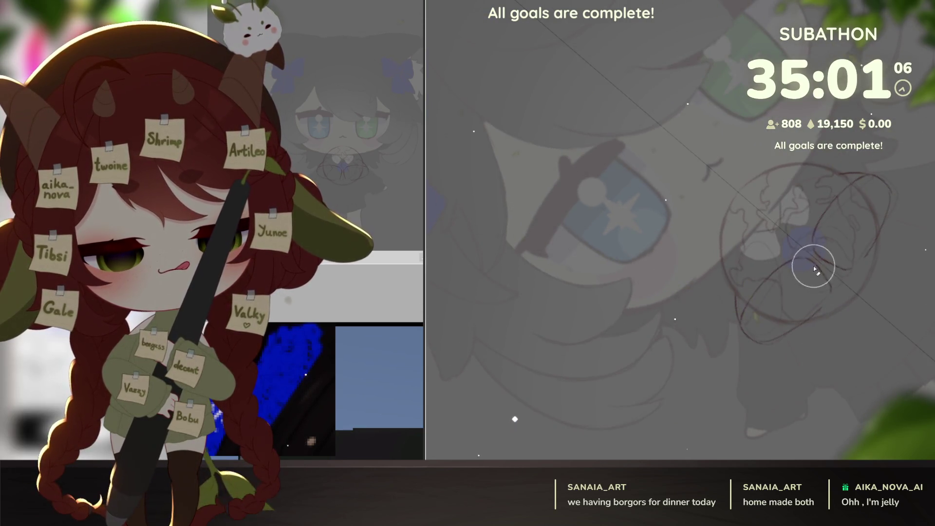
left_click_drag(813, 266, 831, 293)
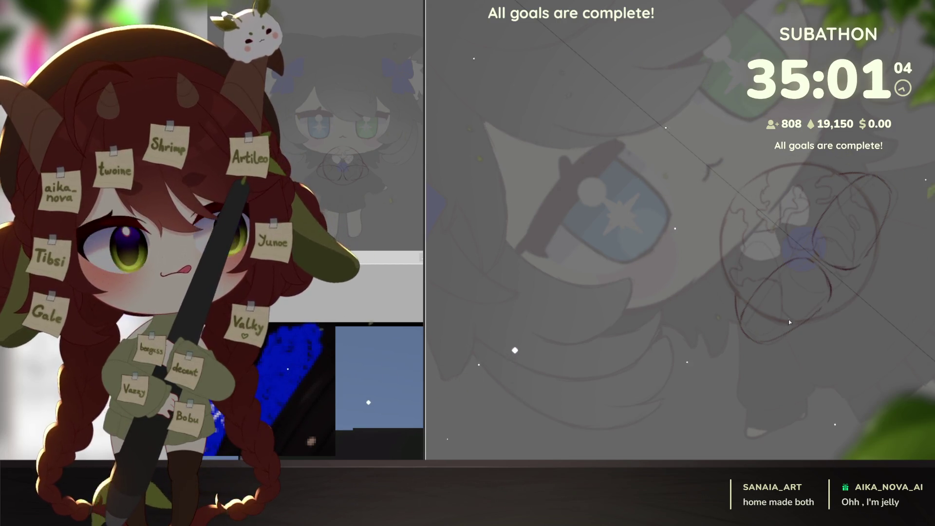
mouse_move(788, 320)
left_mouse_down()
mouse_move(818, 302)
mouse_move(760, 342)
mouse_move(830, 305)
mouse_move(777, 354)
left_mouse_up()
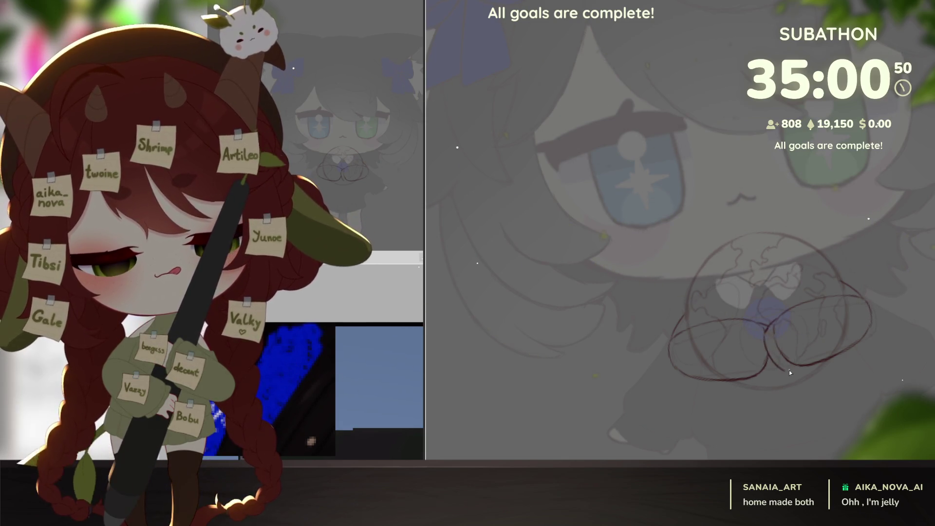
left_click_drag(788, 373, 790, 371)
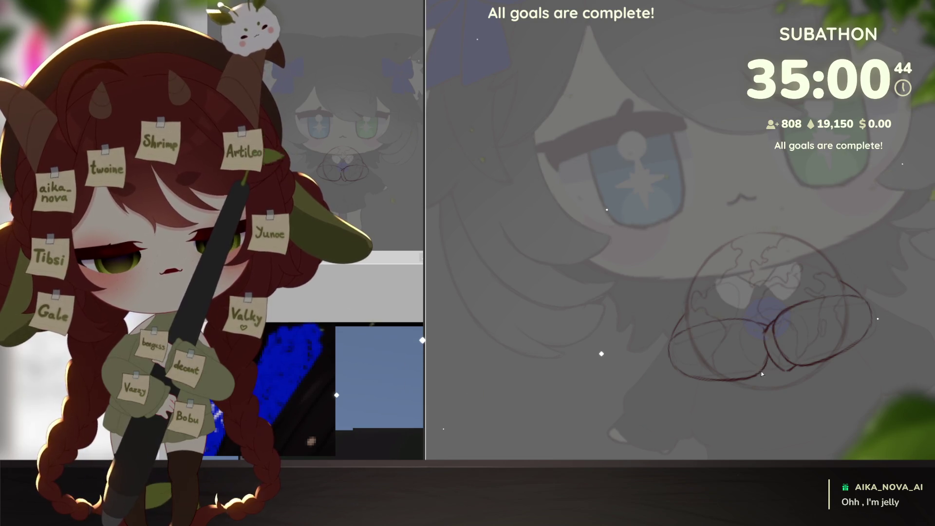
scroll(772, 368, "down", 5)
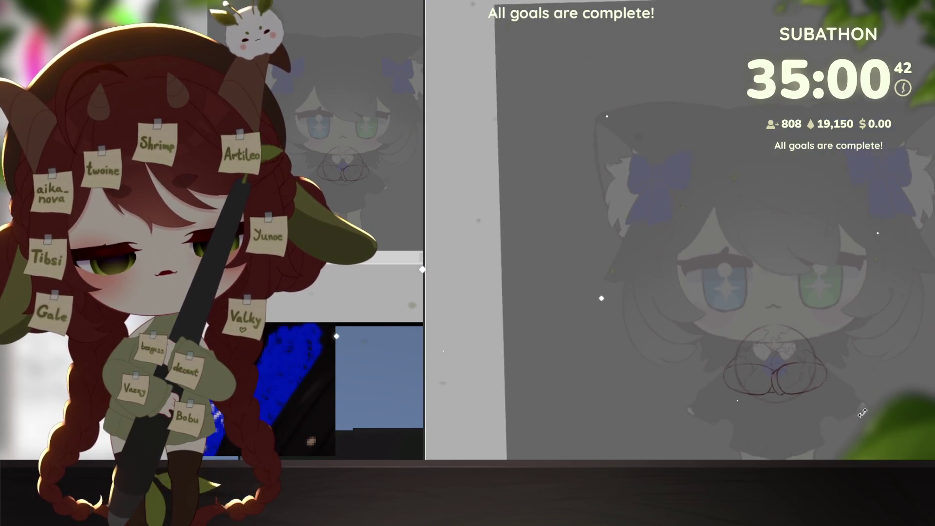
left_click_drag(856, 422, 823, 400)
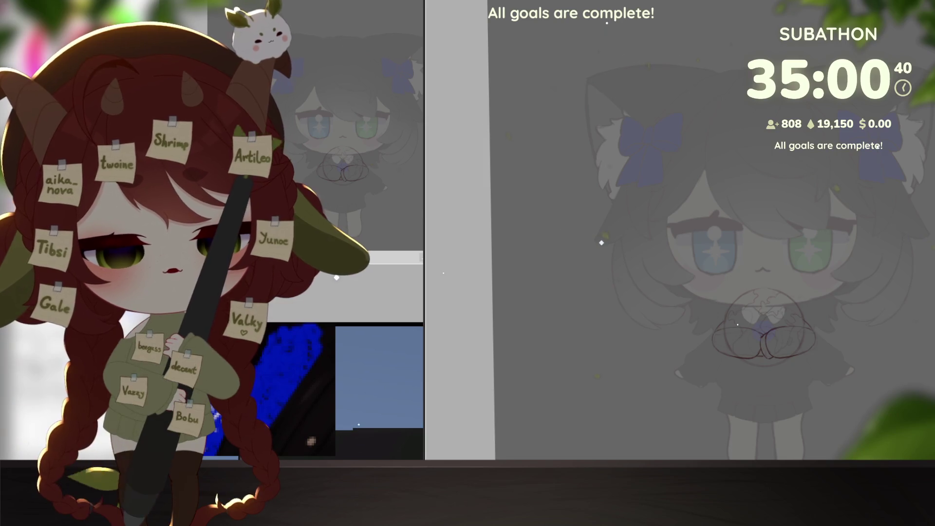
left_click(726, 331)
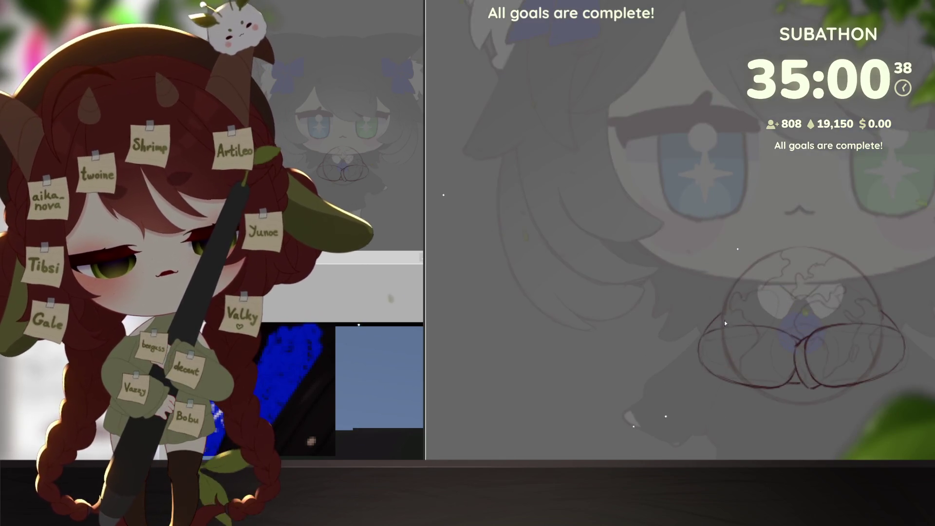
left_click_drag(886, 315, 863, 305)
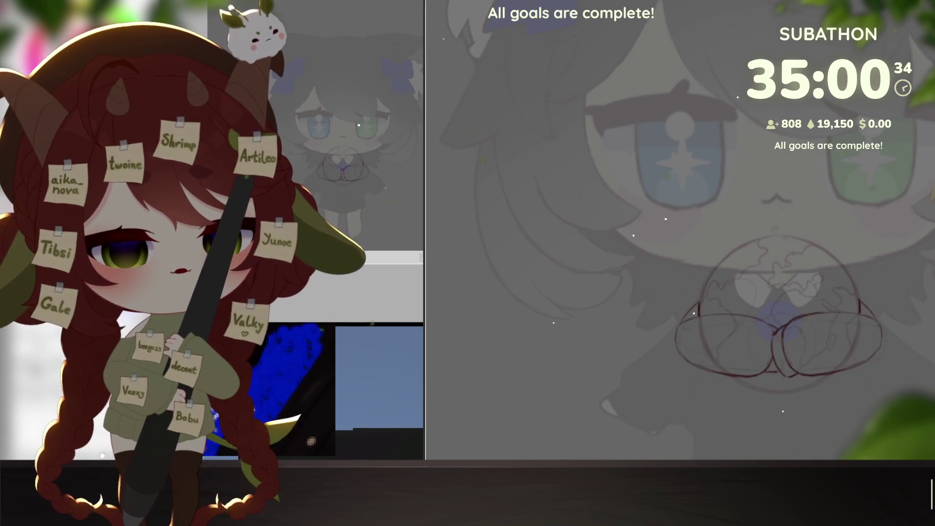
left_click(730, 341)
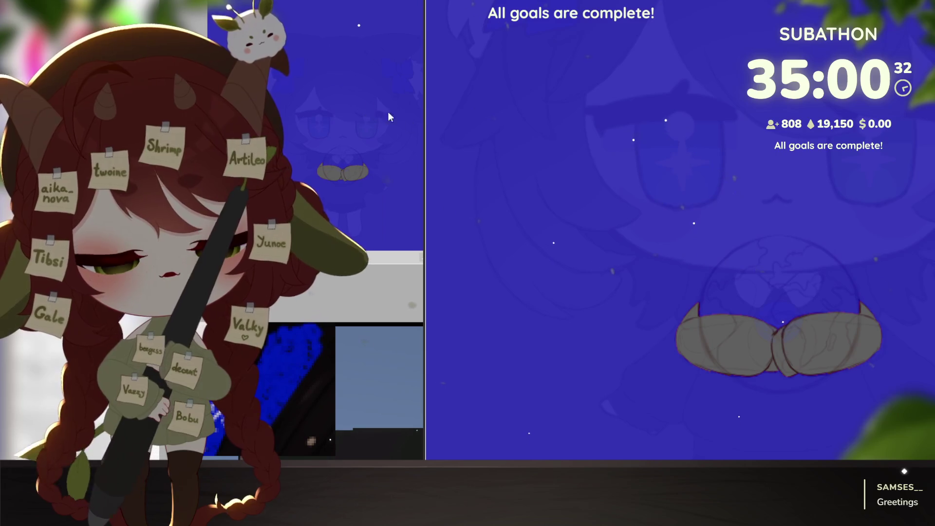
- Undo back four steps to clear the hands selection and reveal the full-colour character
key("ctrl+z")
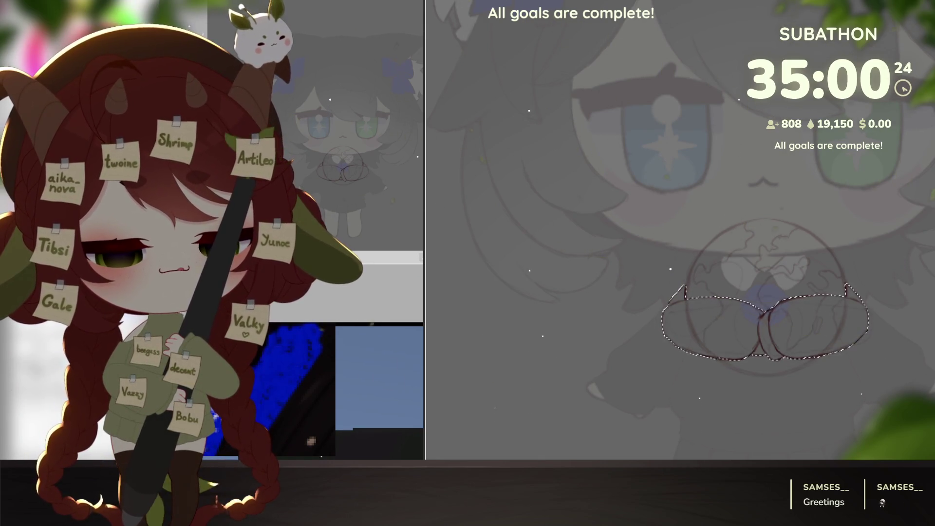
key("ctrl+z")
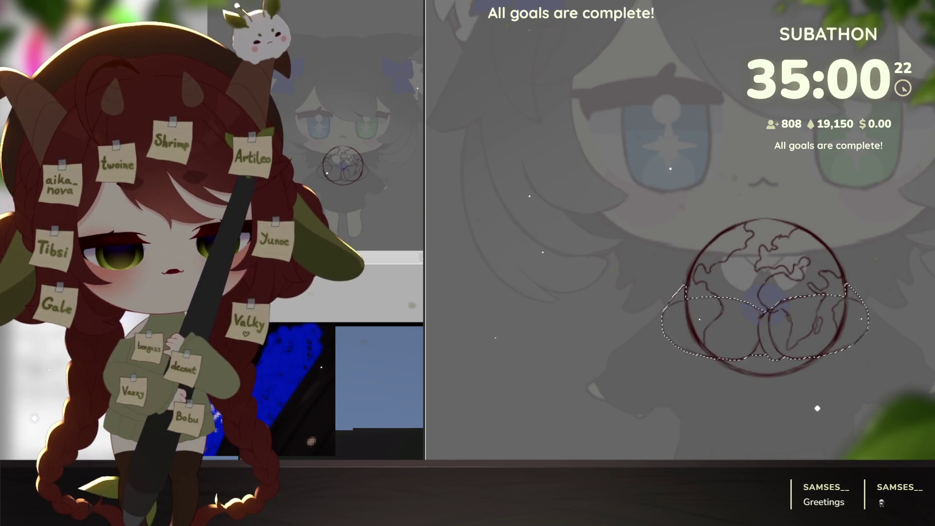
key("ctrl+z")
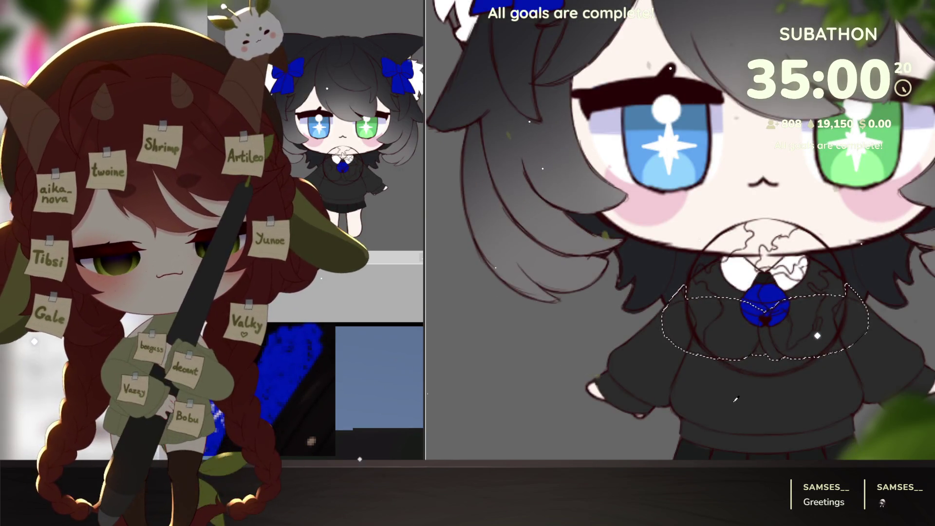
key("ctrl+z")
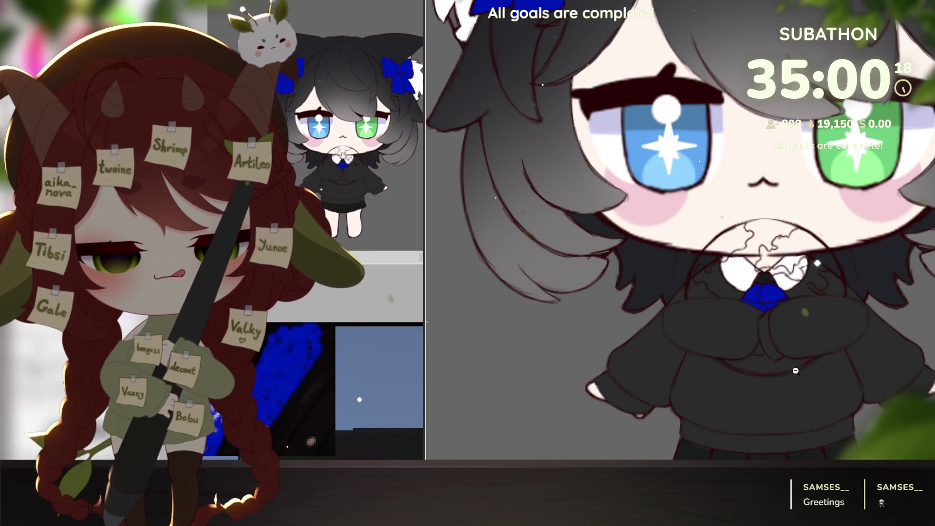
scroll(828, 341, "down", 5)
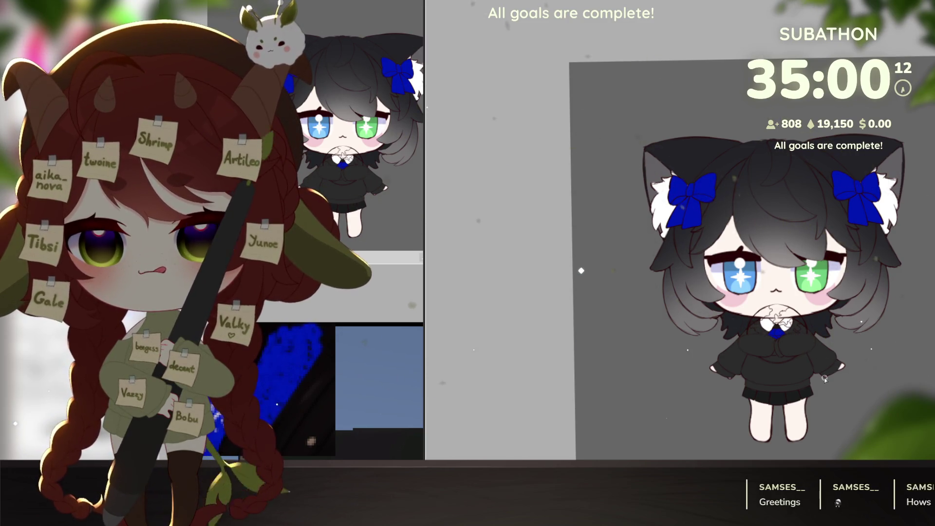
- Zoom in on the chest and fill the globe circle with a blue base colour
scroll(823, 377, "up", 2)
scroll(820, 374, "up", 2)
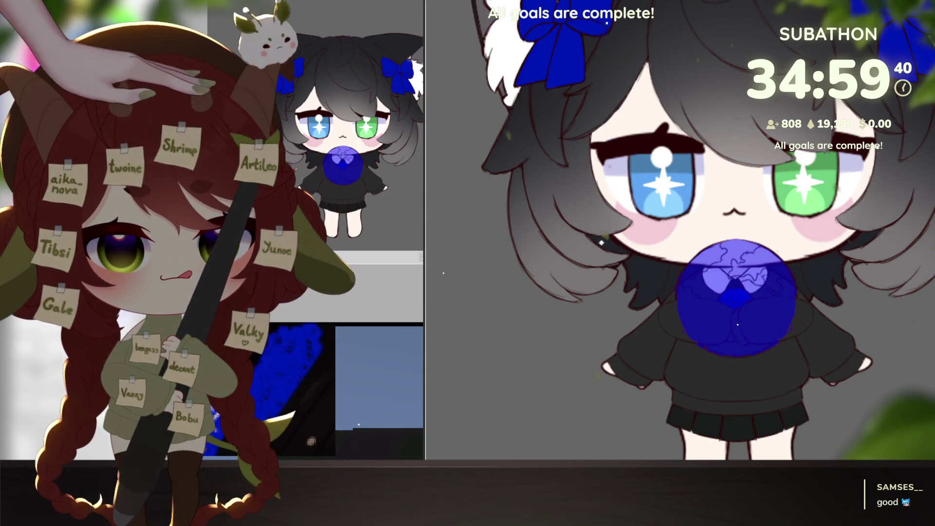
scroll(726, 380, "up", 1)
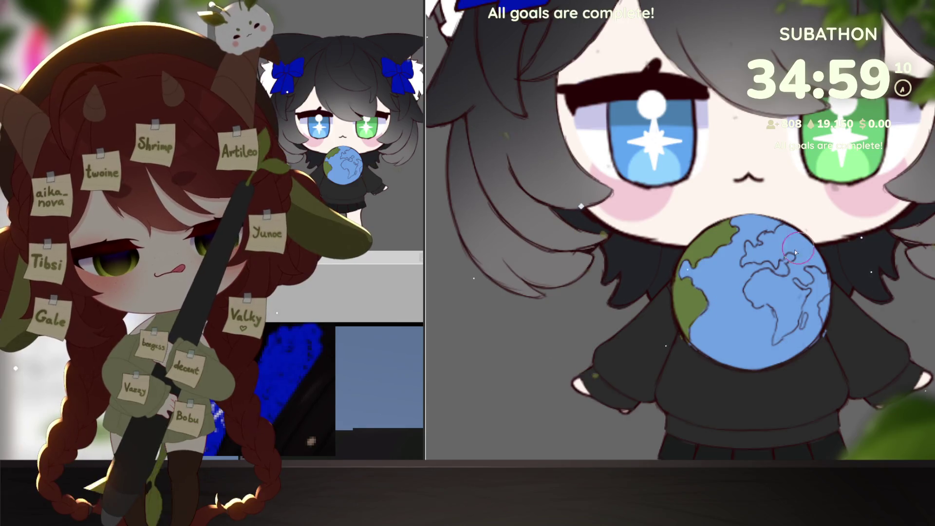
- Paint a green landmass on the blue globe, zooming in closer for detail
mouse_move(749, 248)
left_mouse_down()
mouse_move(744, 264)
mouse_move(799, 226)
mouse_move(771, 261)
mouse_move(789, 245)
mouse_move(798, 258)
mouse_move(791, 271)
mouse_move(749, 292)
mouse_move(778, 310)
mouse_move(776, 342)
mouse_move(810, 294)
mouse_move(801, 319)
mouse_move(827, 301)
mouse_move(826, 319)
mouse_move(806, 294)
mouse_move(799, 304)
mouse_move(798, 275)
mouse_move(808, 283)
left_mouse_up()
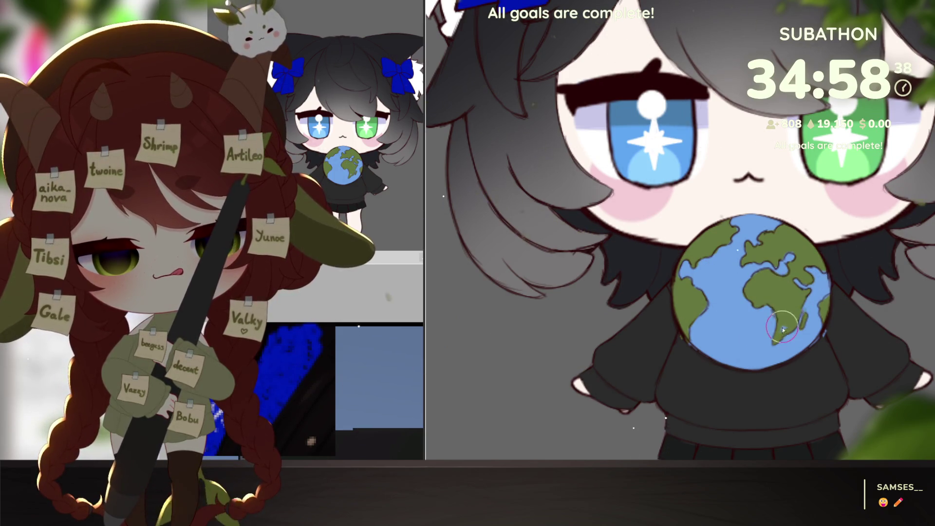
left_click(823, 380, "ctrl")
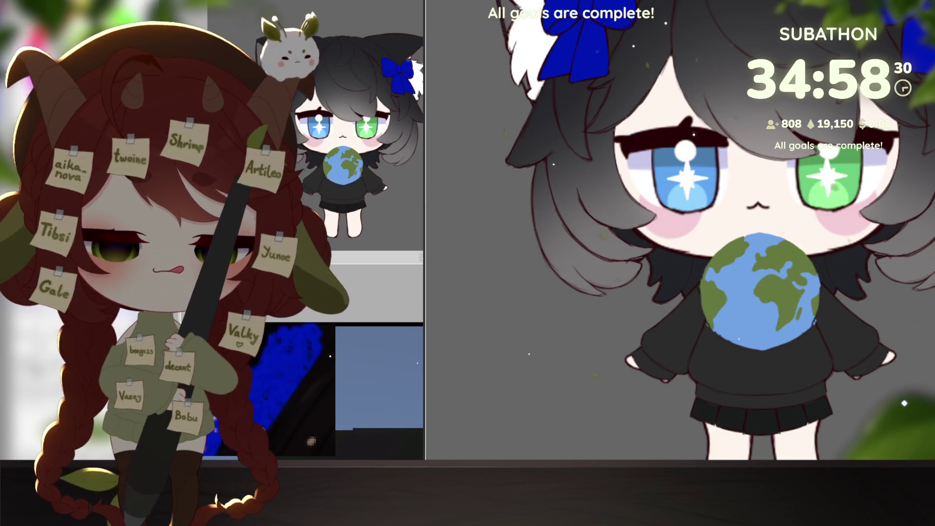
scroll(787, 335, "down", 5)
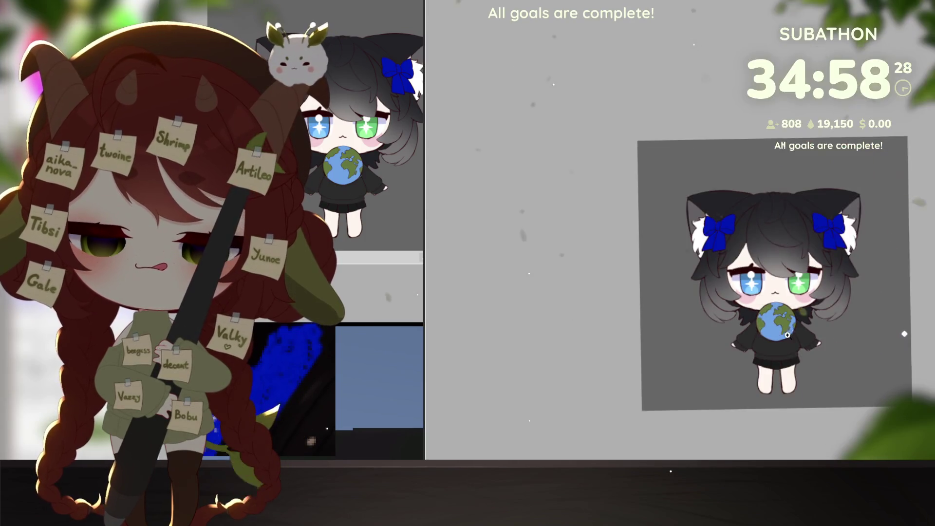
- Nudge the sleeves slightly left, then right beneath the globe, undoing the final move
scroll(787, 335, "up", 4)
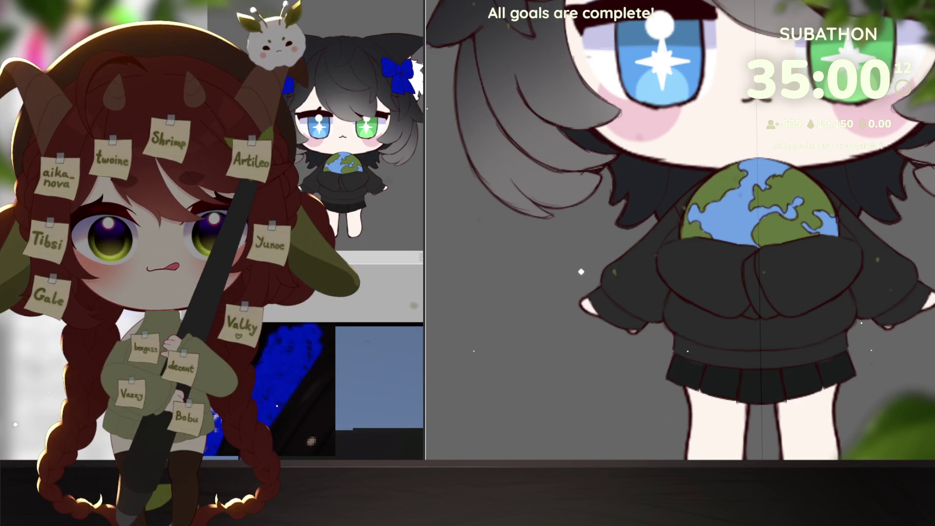
key("ctrl+t")
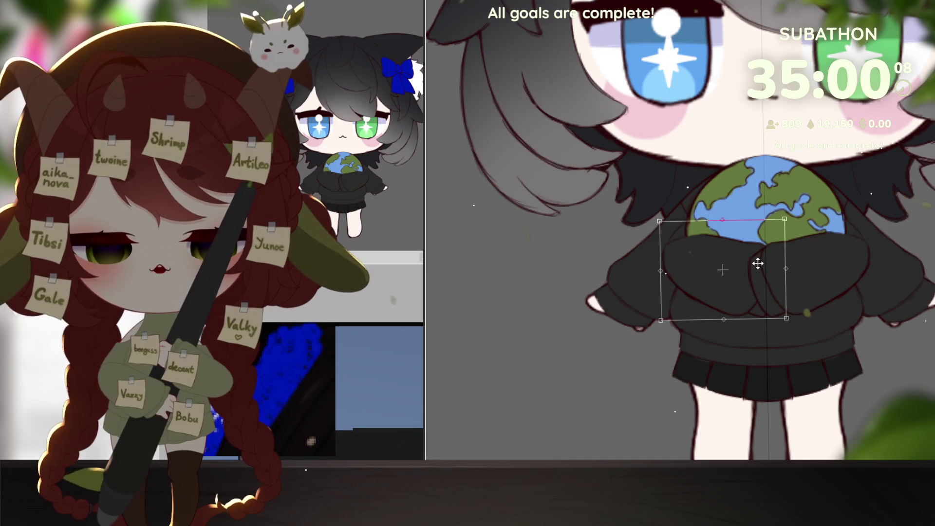
left_click_drag(758, 263, 751, 263)
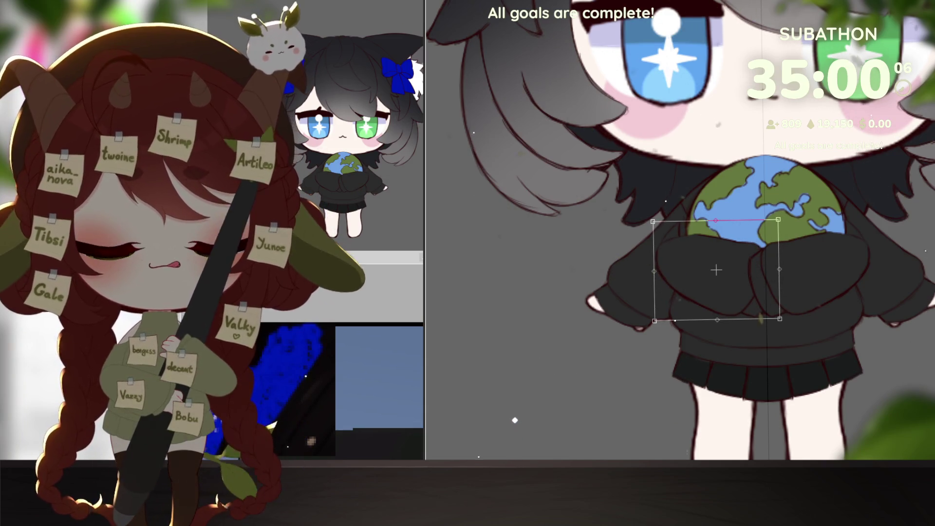
key("Return")
key("ctrl+t")
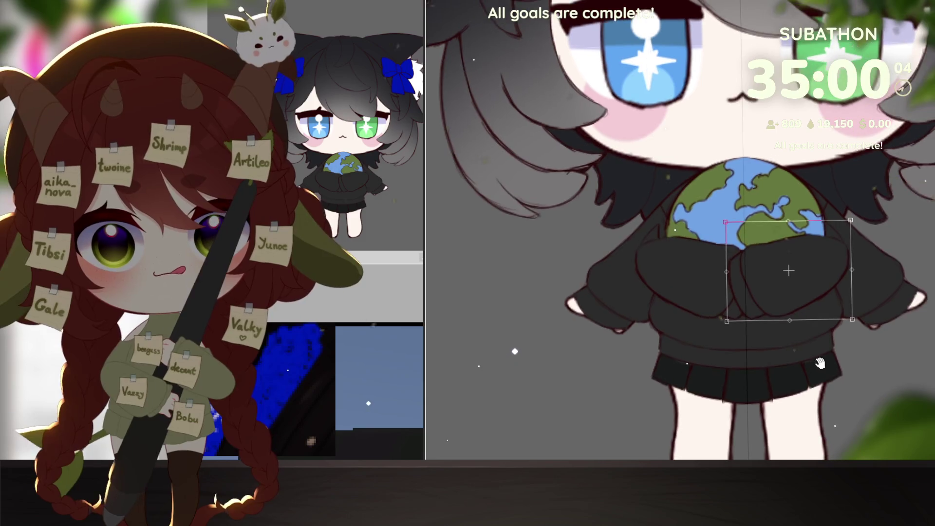
left_click_drag(806, 314, 819, 301)
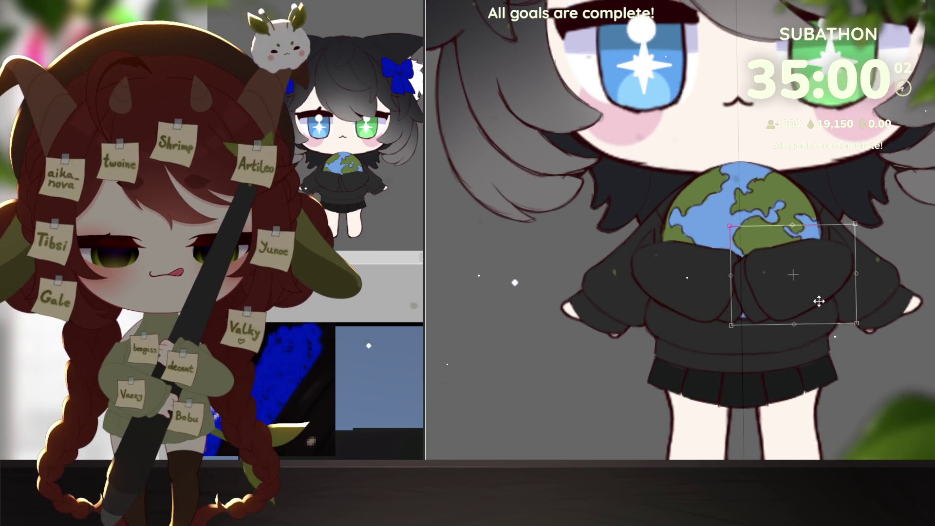
key("Return")
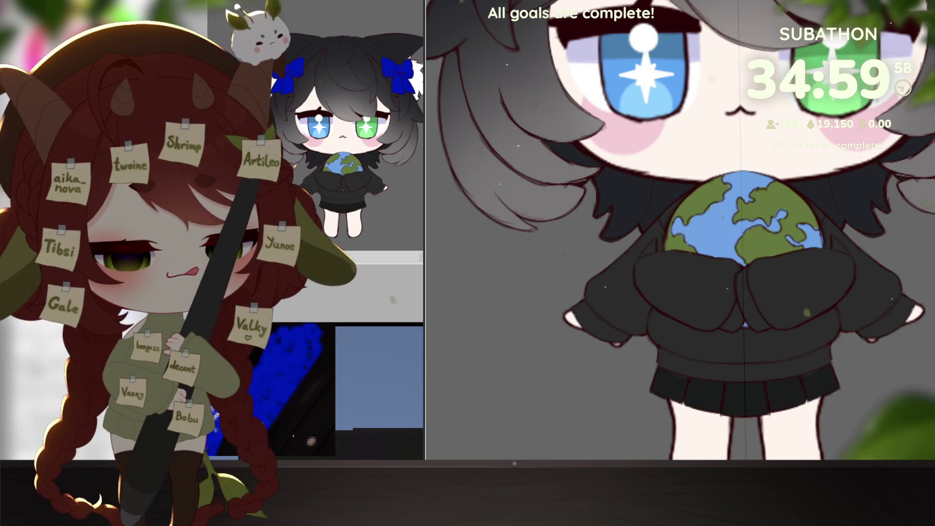
key("ctrl+z")
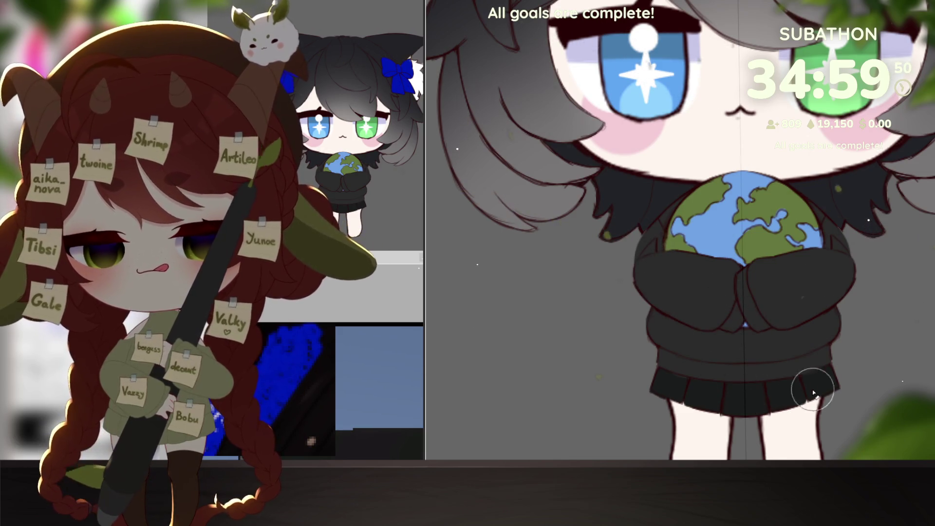
- Frame the face and globe, then nudge the globe up one step with the Up arrow
key("ctrl+0")
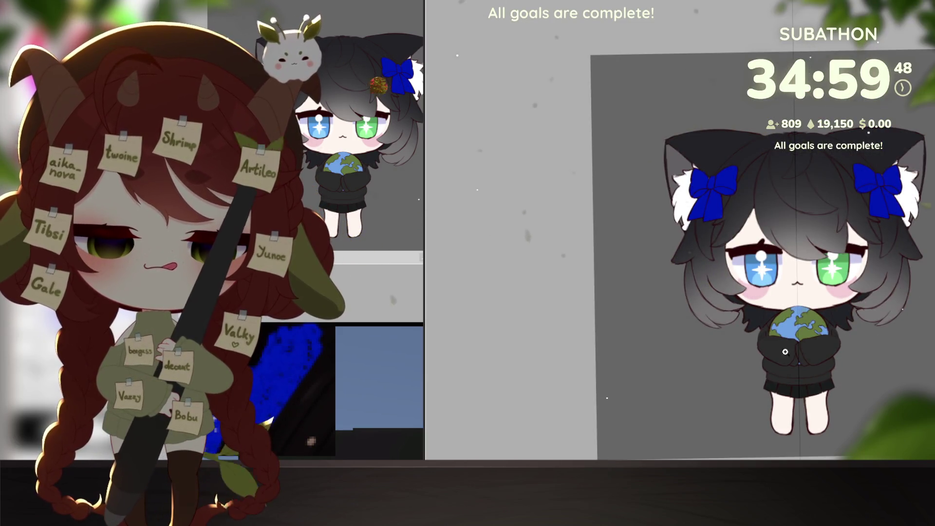
scroll(782, 360, "up", 4)
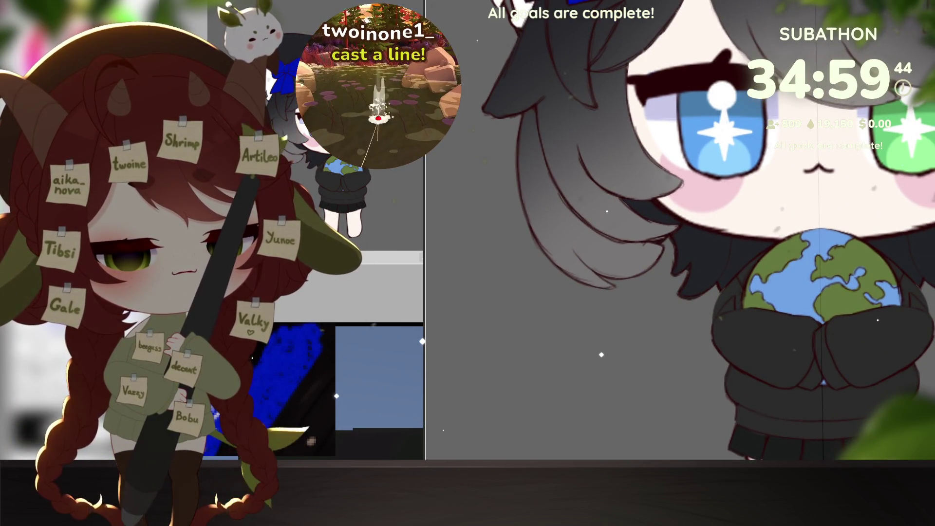
scroll(721, 291, "up", 2)
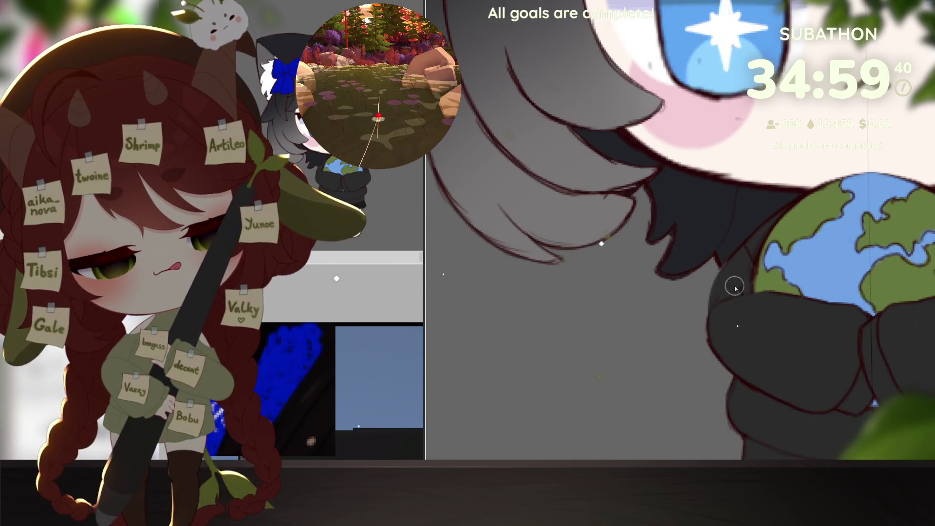
scroll(805, 373, "down", 2)
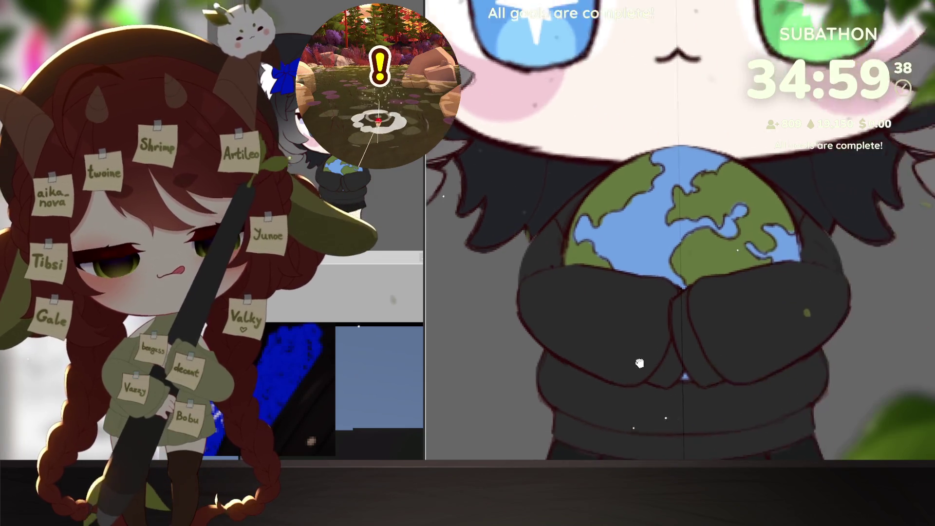
scroll(617, 363, "up", 2)
left_click_drag(618, 364, 643, 394)
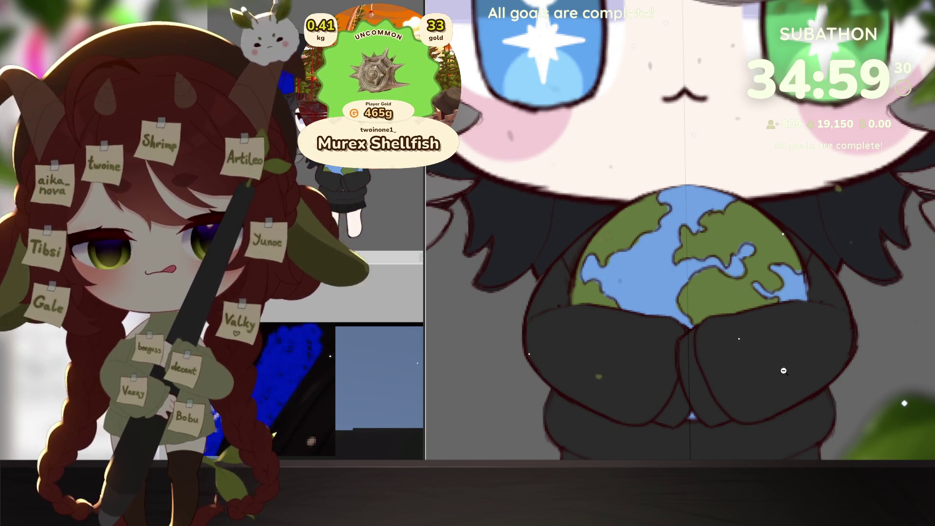
scroll(802, 386, "down", 3)
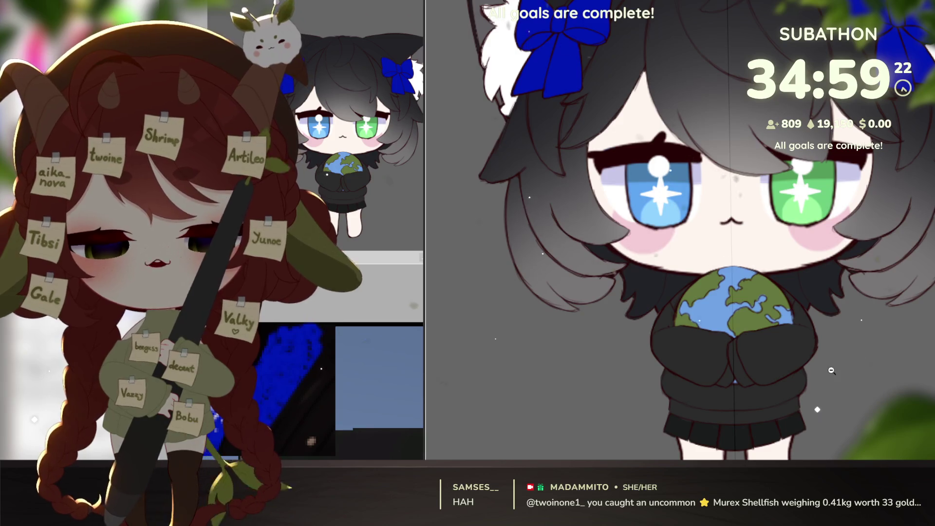
left_click(831, 370)
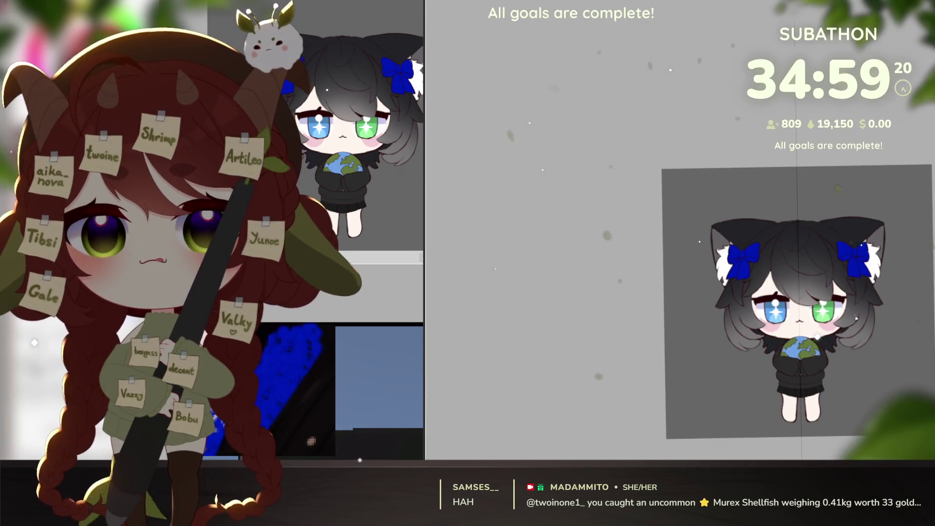
scroll(796, 370, "up", 4)
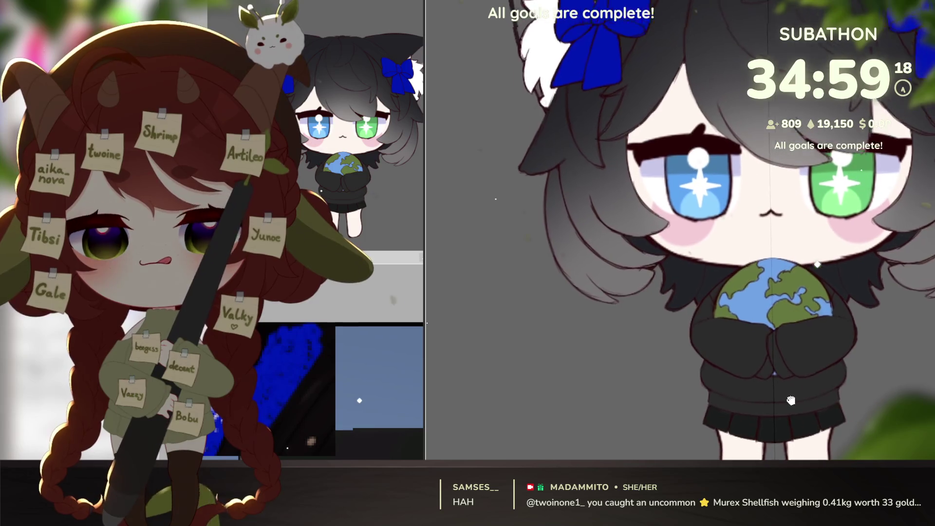
left_click_drag(790, 400, 784, 407)
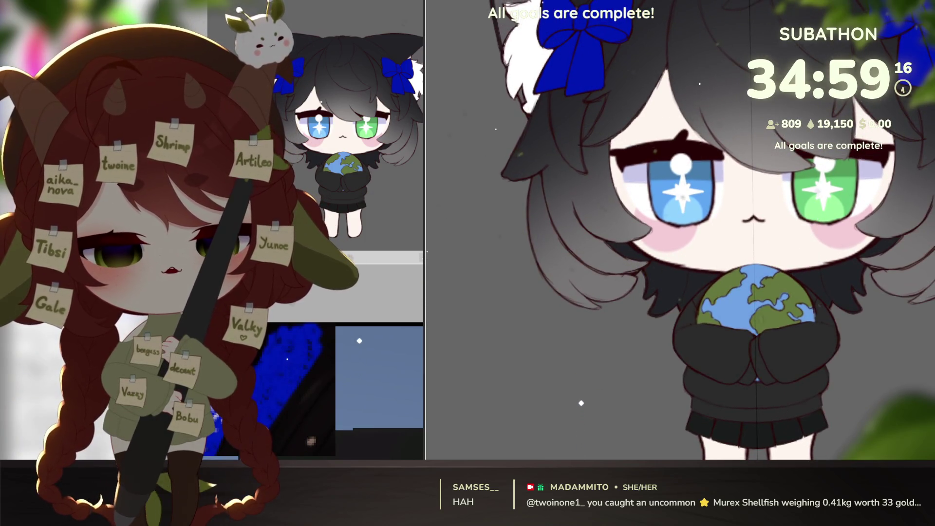
key("ctrl+t")
key("Up")
key("Up")
key("Up")
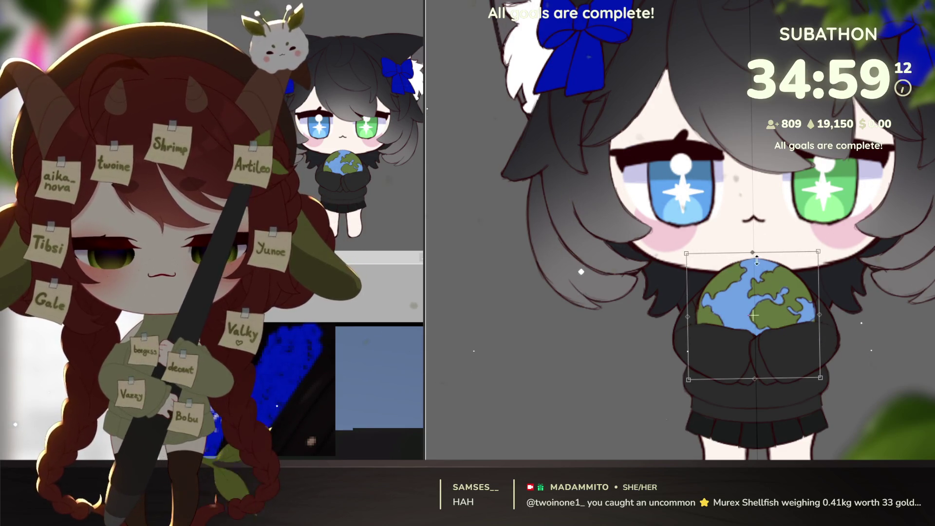
- Commit the globe's raised position and hide the globe-holding arms to reveal the plain sweater
key("Return")
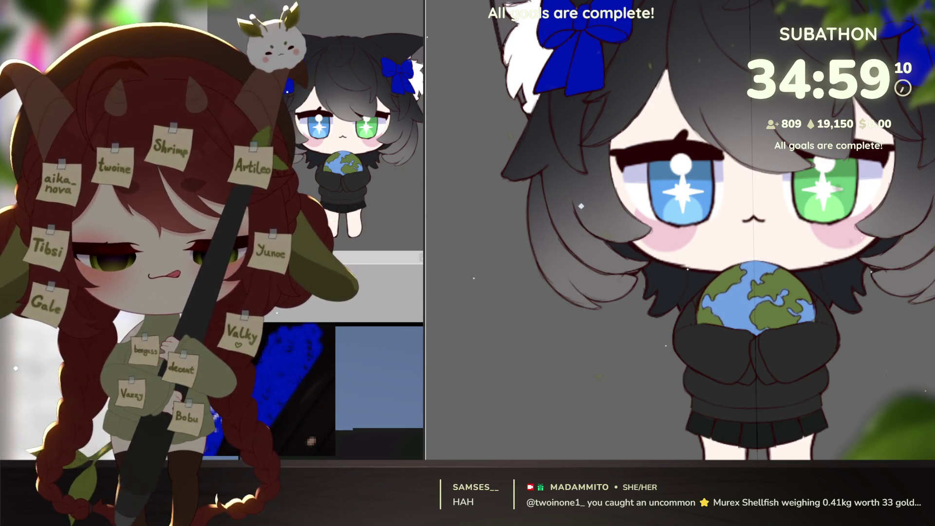
scroll(860, 371, "down", 3)
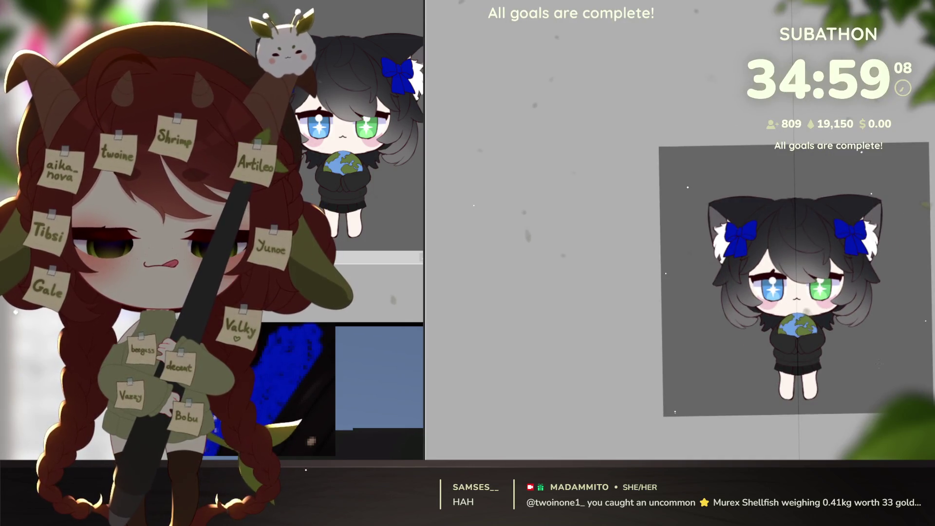
scroll(844, 356, "up", 2)
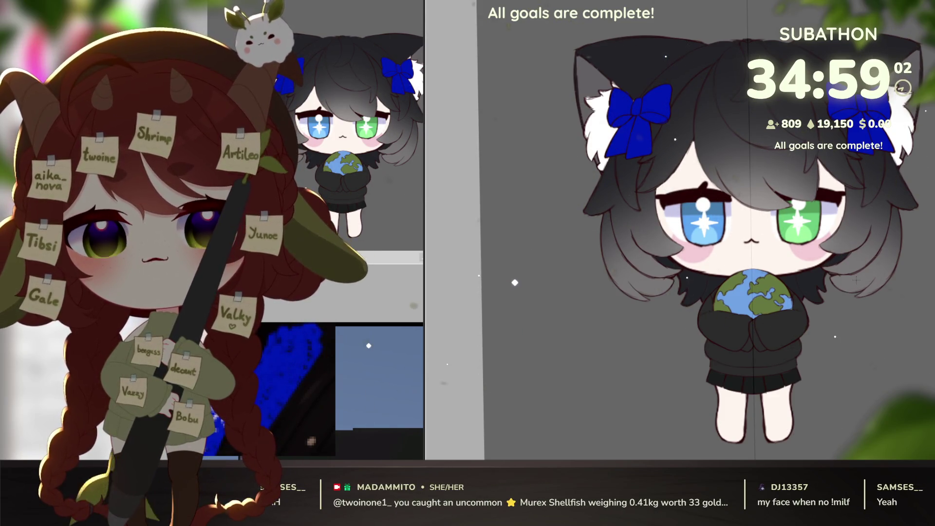
left_click_drag(856, 281, 846, 271)
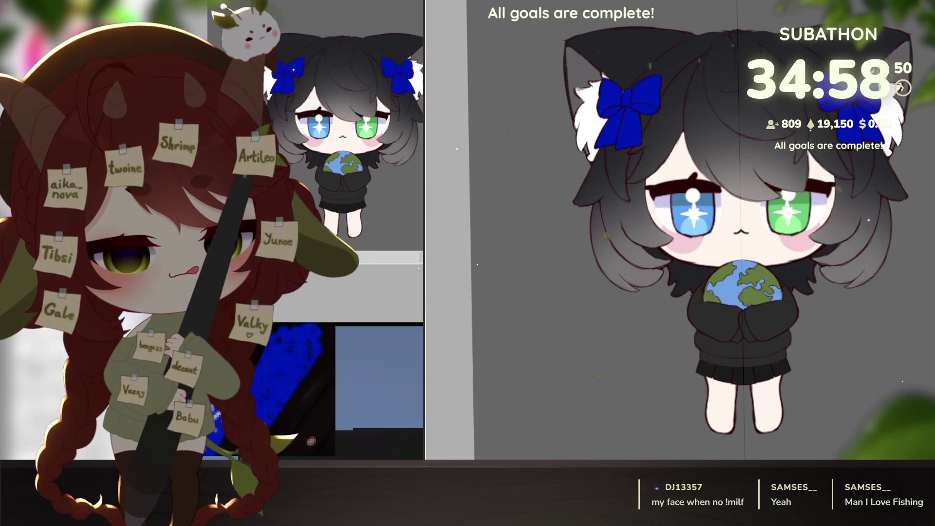
key("ctrl+z")
key("ctrl+y")
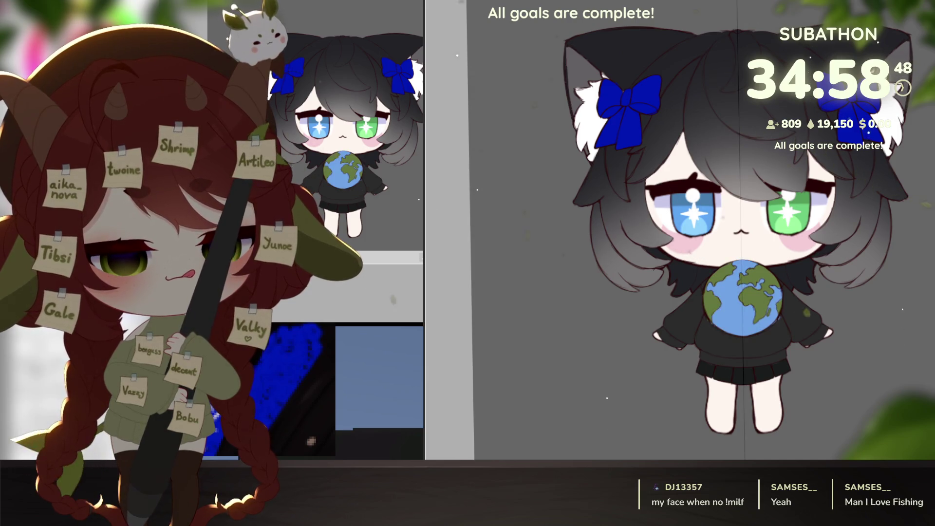
- Shrink the globe, place it near the left shoulder, then hide it
left_click_drag(743, 298, 856, 274)
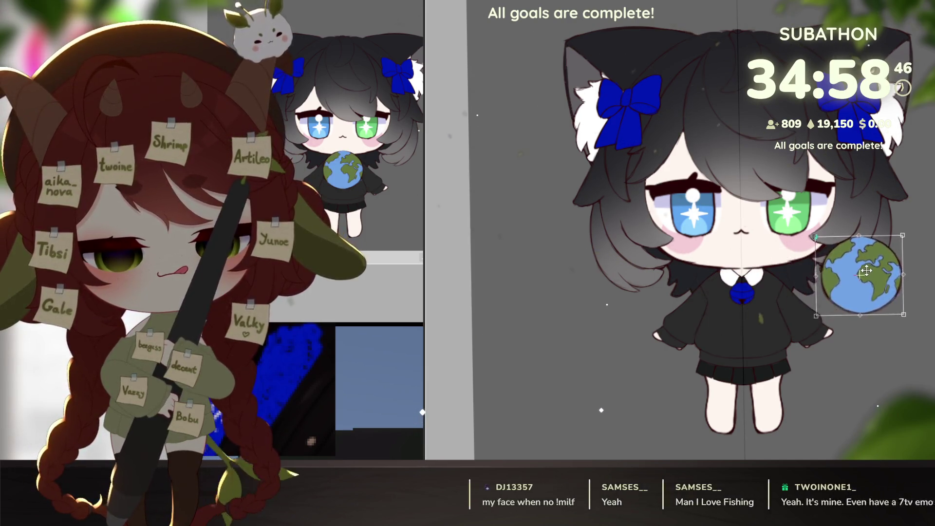
mouse_move(896, 235)
left_mouse_down()
mouse_move(841, 277)
mouse_move(688, 266)
left_mouse_up()
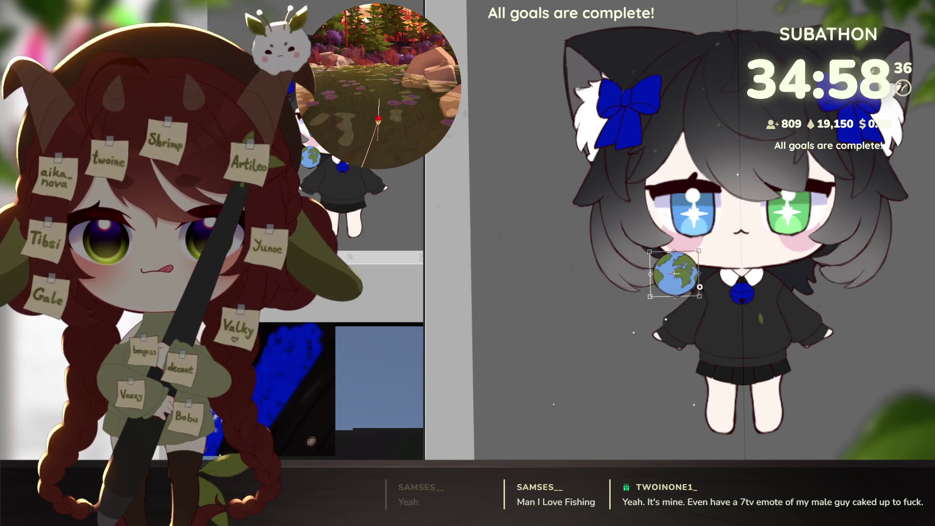
scroll(690, 269, "up", 2)
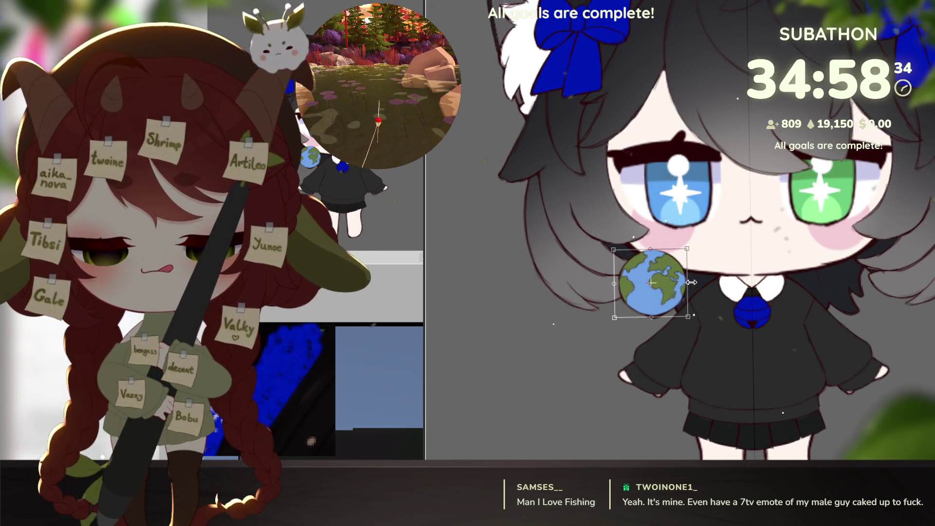
mouse_move(672, 268)
left_mouse_down()
mouse_move(697, 269)
mouse_move(680, 259)
mouse_move(688, 245)
left_mouse_up()
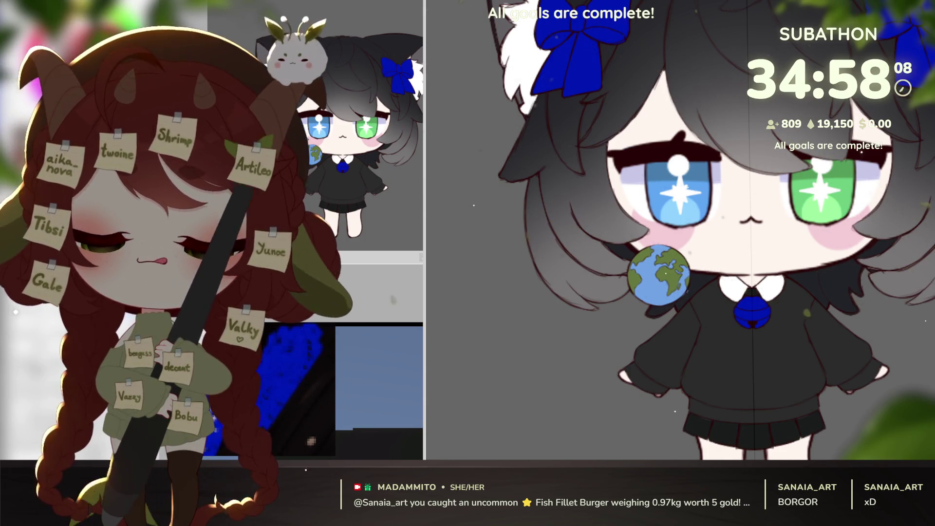
key("ctrl+z")
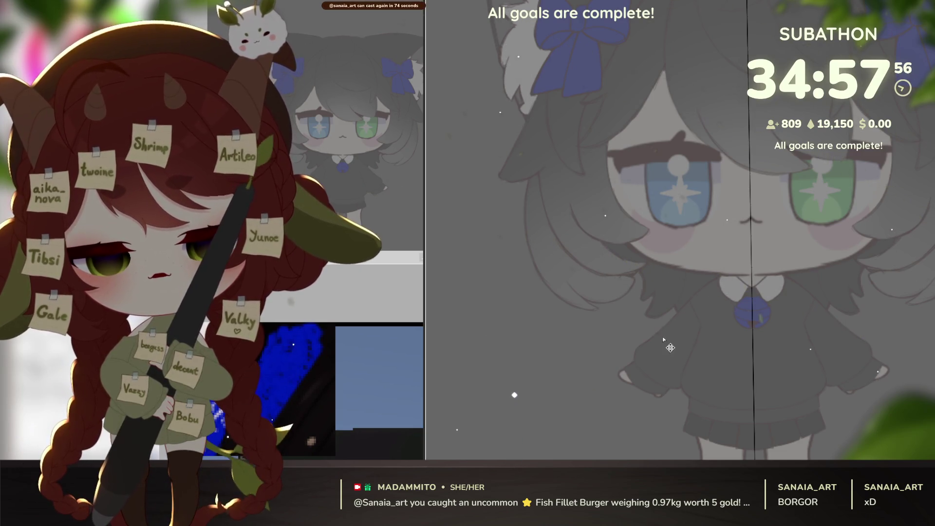
- Sketch a red arm stroke along the sleeve, shift and tilt it upward, then extend the line down-right
key("ctrl+z")
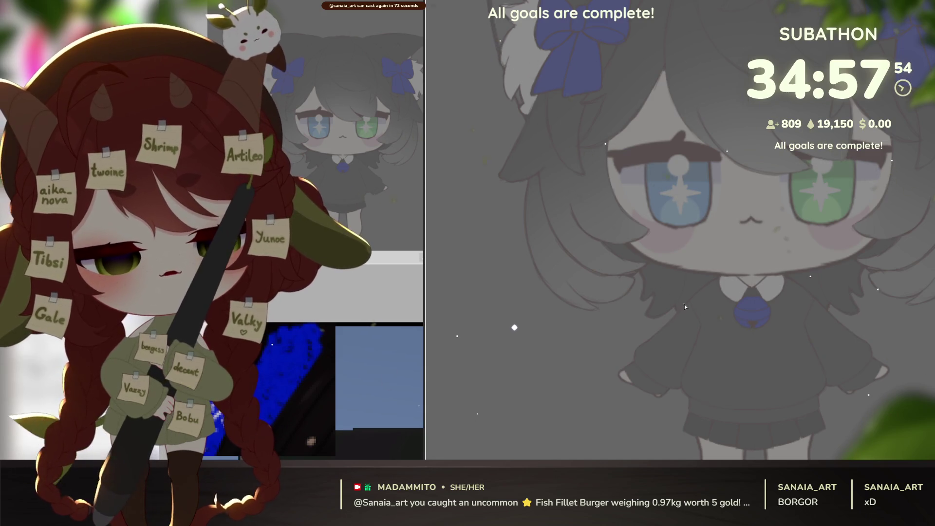
mouse_move(635, 361)
left_mouse_down()
mouse_move(665, 386)
mouse_move(704, 357)
left_mouse_up()
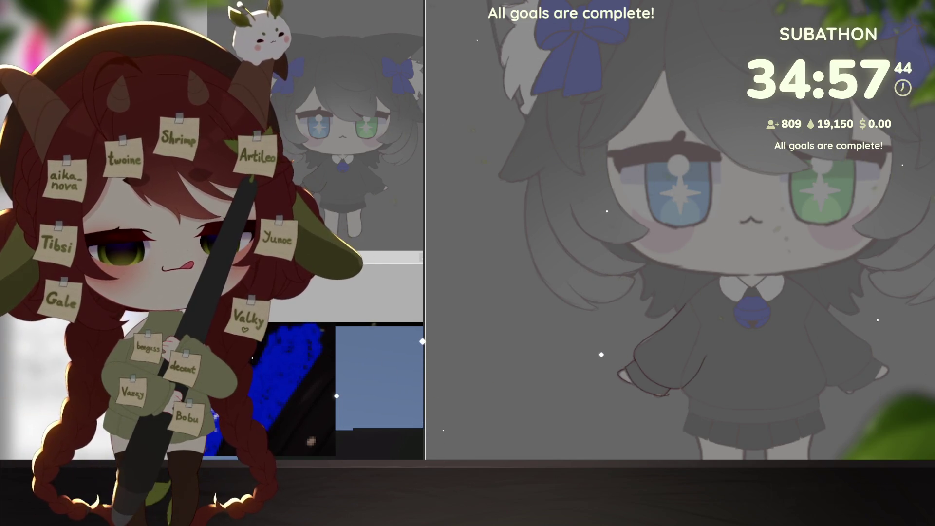
key("ctrl+t")
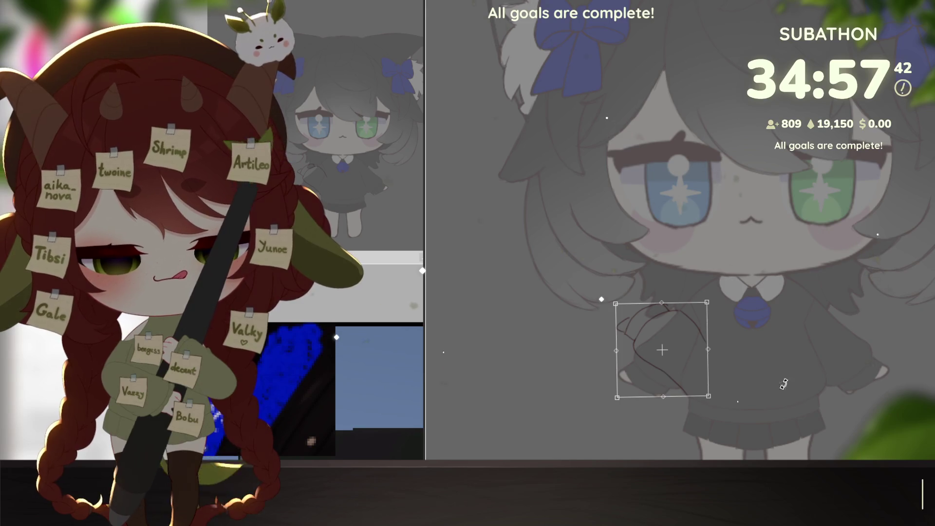
mouse_move(687, 339)
left_mouse_down()
mouse_move(681, 298)
mouse_move(678, 308)
left_mouse_up()
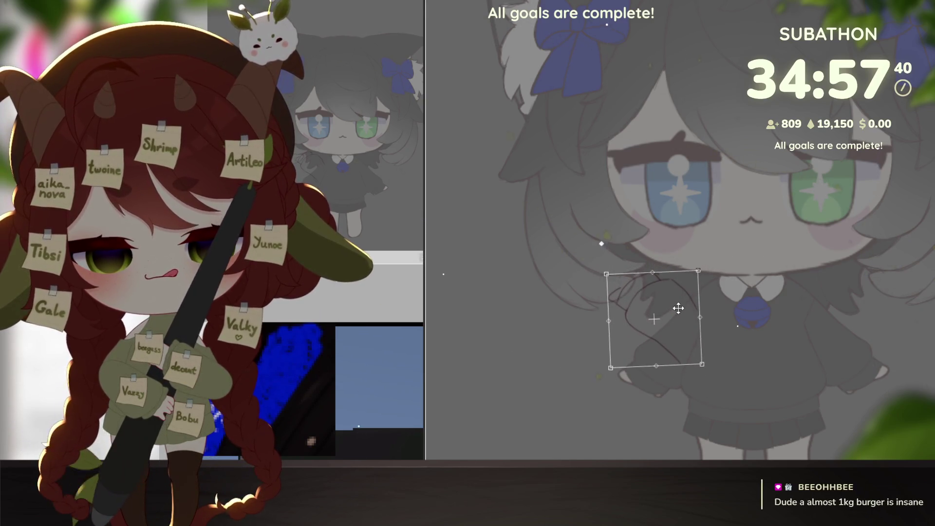
left_click_drag(716, 254, 733, 265)
left_click_drag(679, 310, 680, 301)
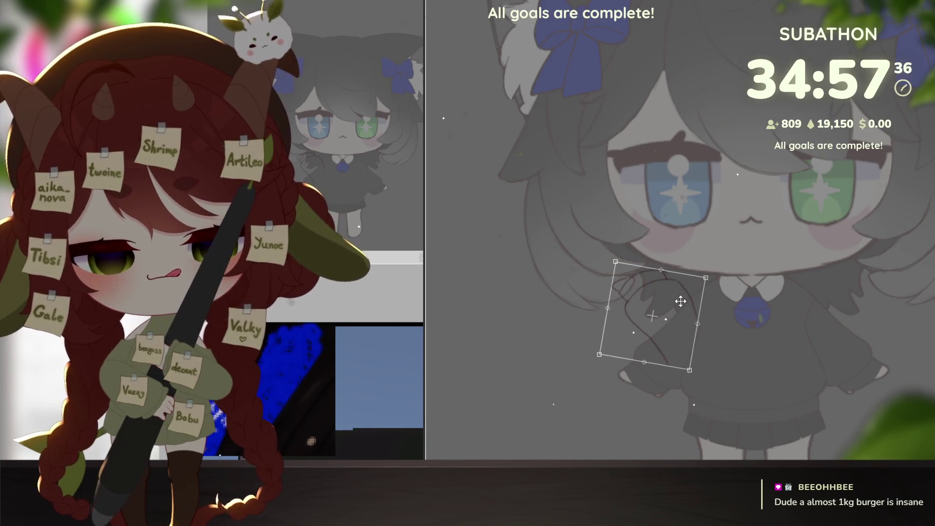
key("Return")
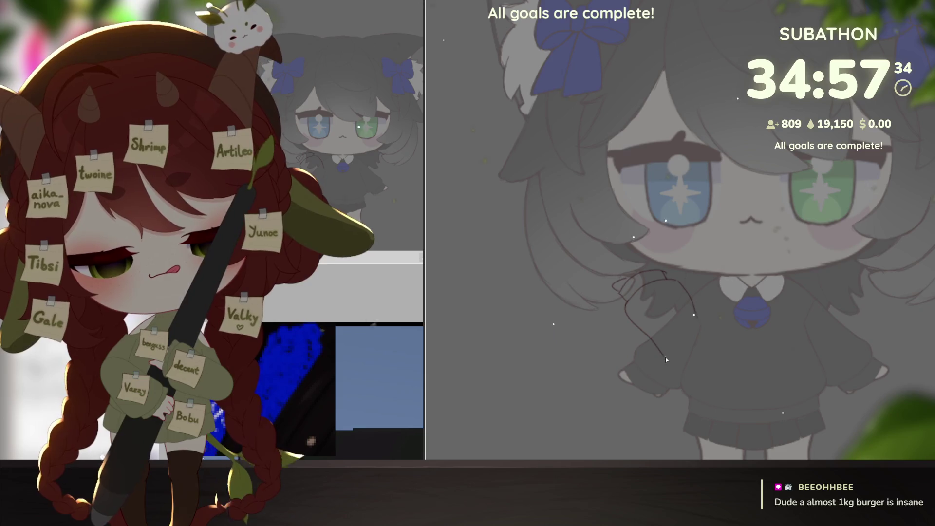
left_click_drag(665, 358, 684, 367)
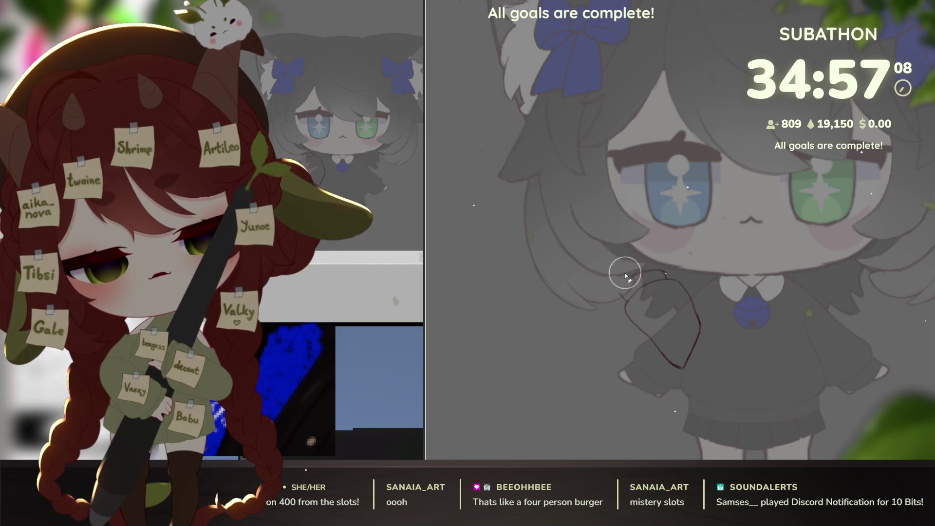
- Rotate the lassoed hand sketch slightly clockwise
scroll(667, 328, "up", 2)
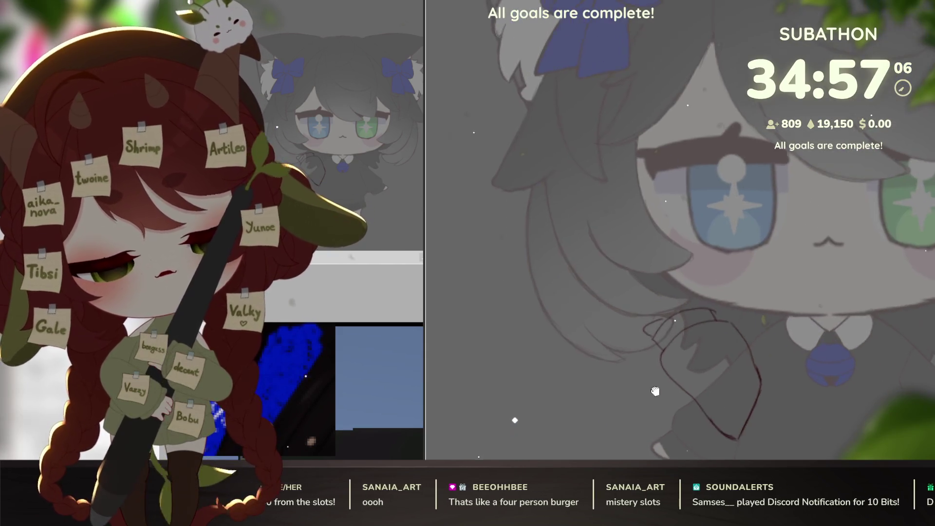
scroll(692, 305, "up", 1)
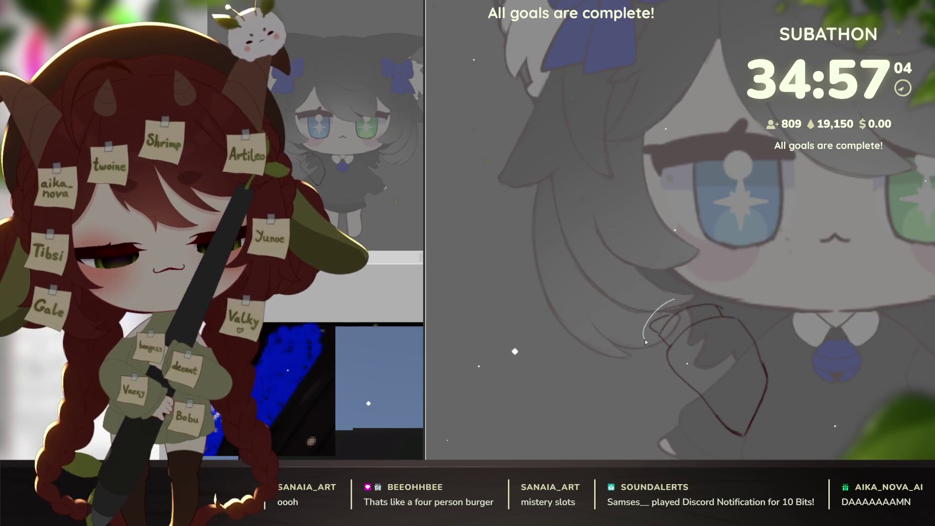
key("ctrl+t")
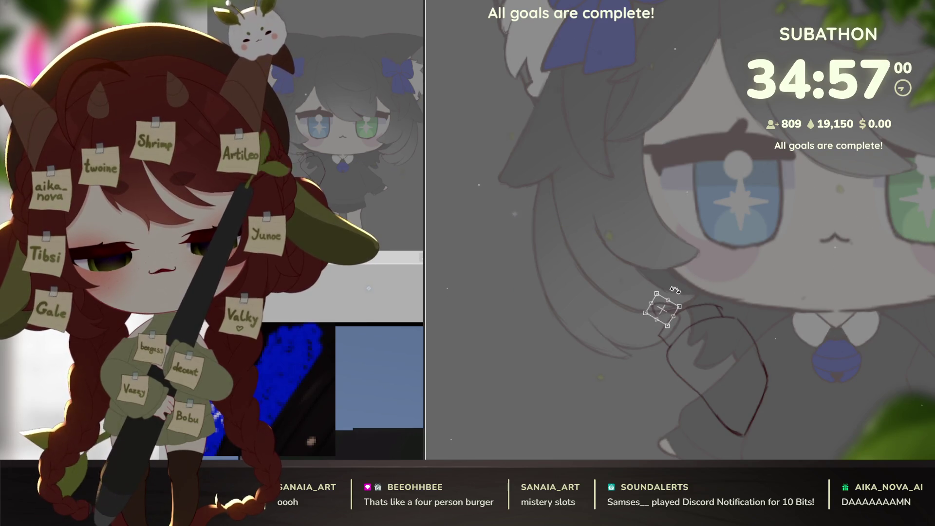
left_click_drag(676, 290, 683, 300)
key("Return")
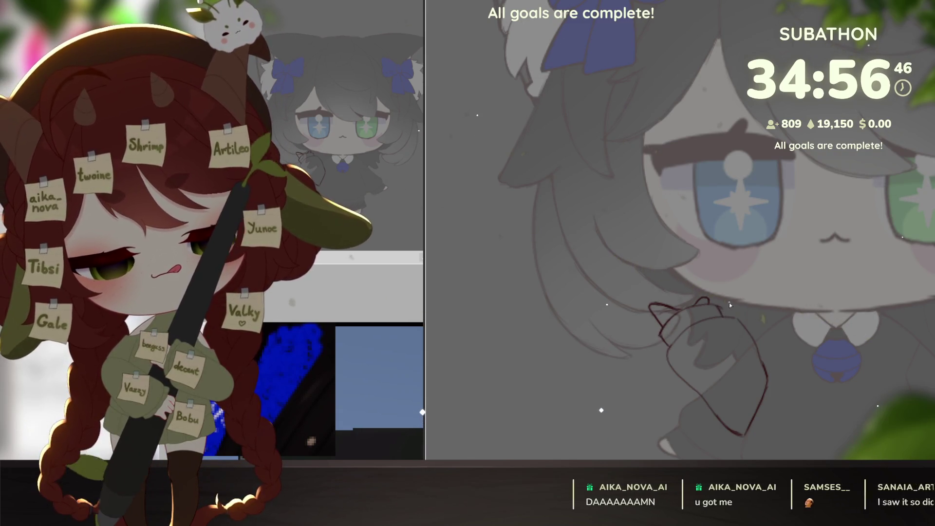
- Zoom out and select the area inside the hand outline
left_click_drag(770, 365, 765, 366)
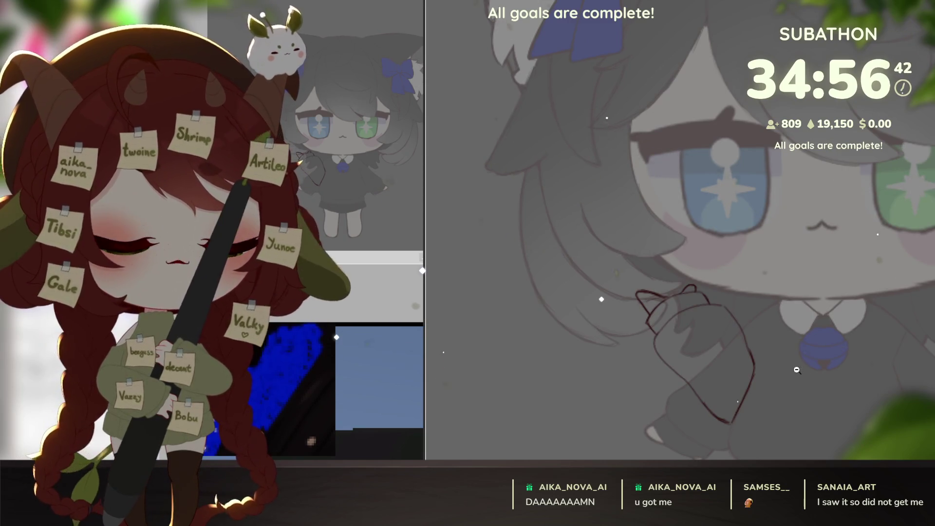
scroll(764, 363, "down", 2)
mouse_move(764, 363)
left_mouse_down()
mouse_move(785, 409)
mouse_move(784, 390)
left_mouse_up()
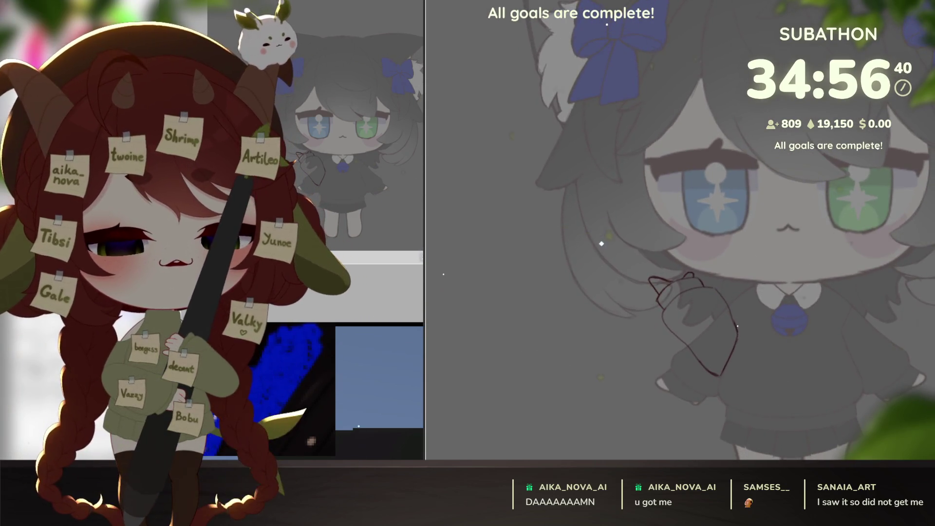
left_click(794, 246)
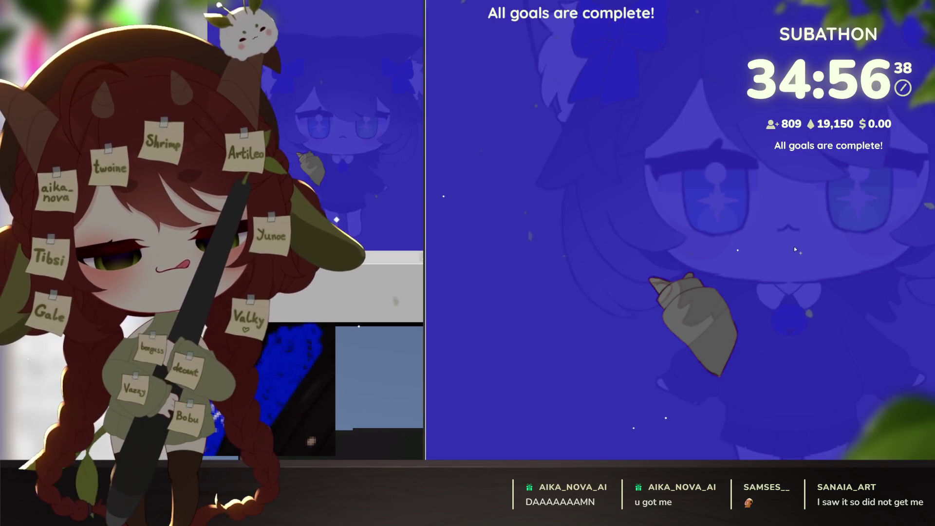
- Turn the quick mask into a hand selection and move the Earth globe up-left beside the hand
key("q")
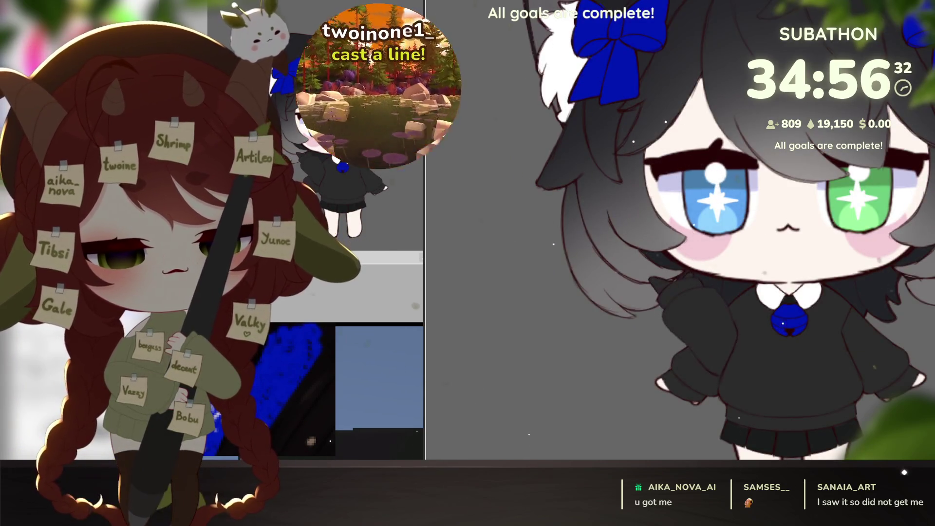
scroll(729, 389, "up", 2)
left_click_drag(729, 390, 769, 427)
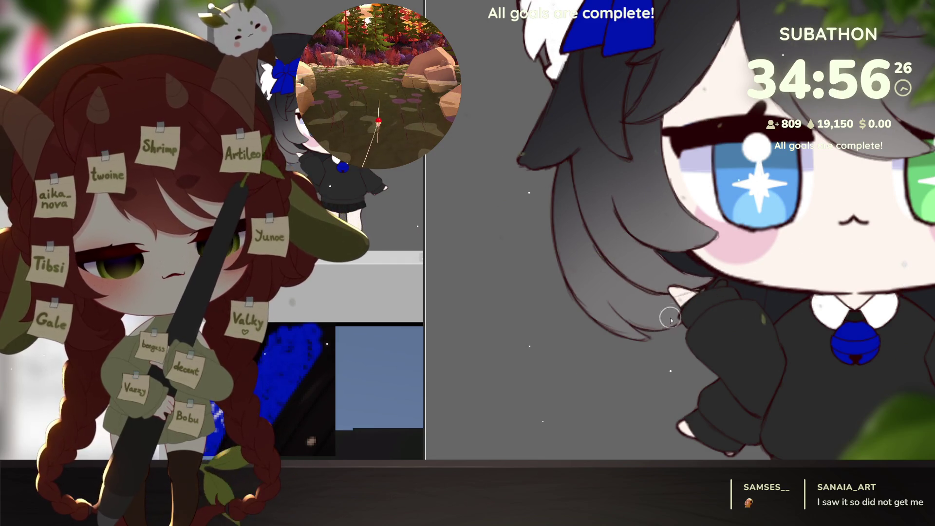
left_click_drag(760, 331, 738, 312)
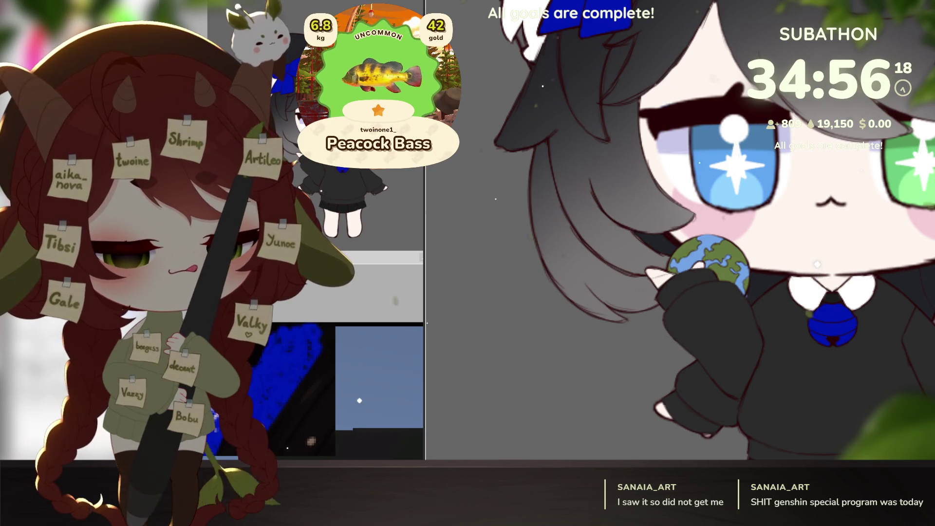
mouse_move(729, 253)
left_mouse_down()
mouse_move(712, 260)
mouse_move(688, 217)
mouse_move(696, 227)
mouse_move(703, 194)
left_mouse_up()
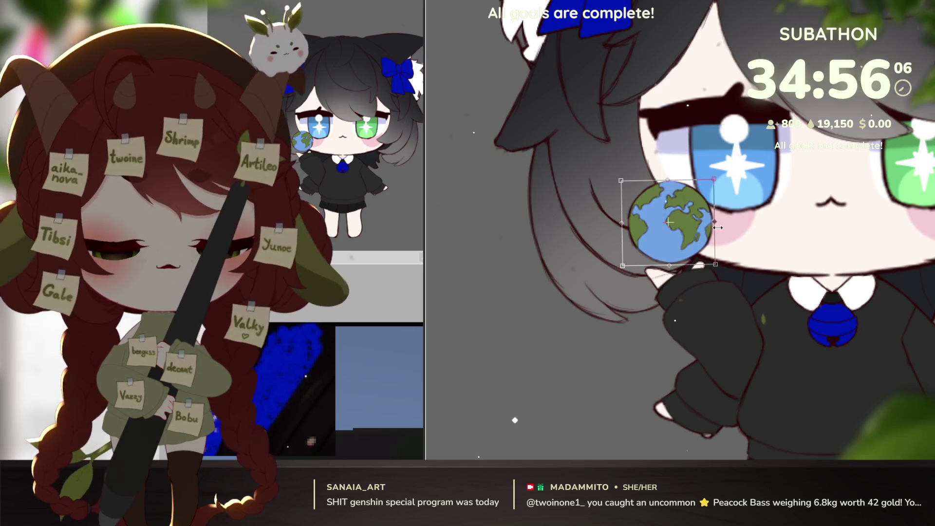
- Lower the globe slightly into the raised hand and give it a slight tilt
left_click_drag(702, 221, 704, 233)
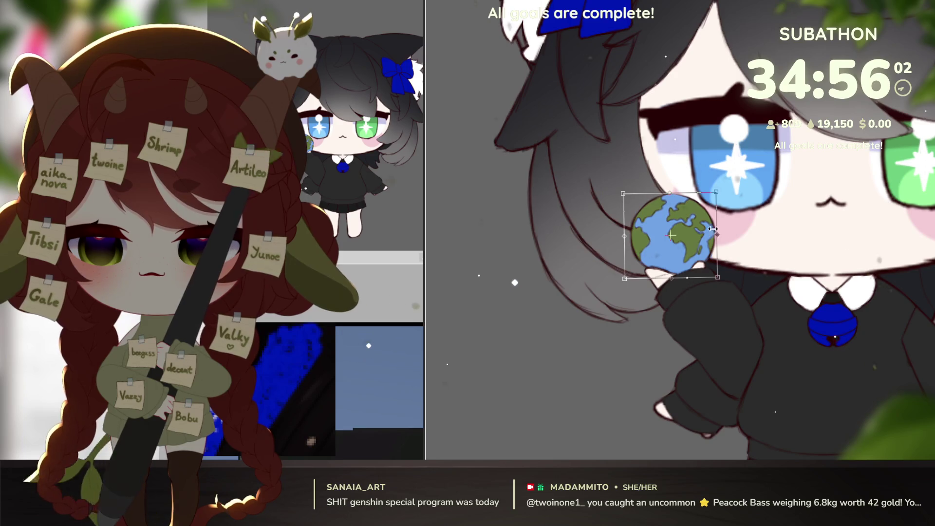
key("Return")
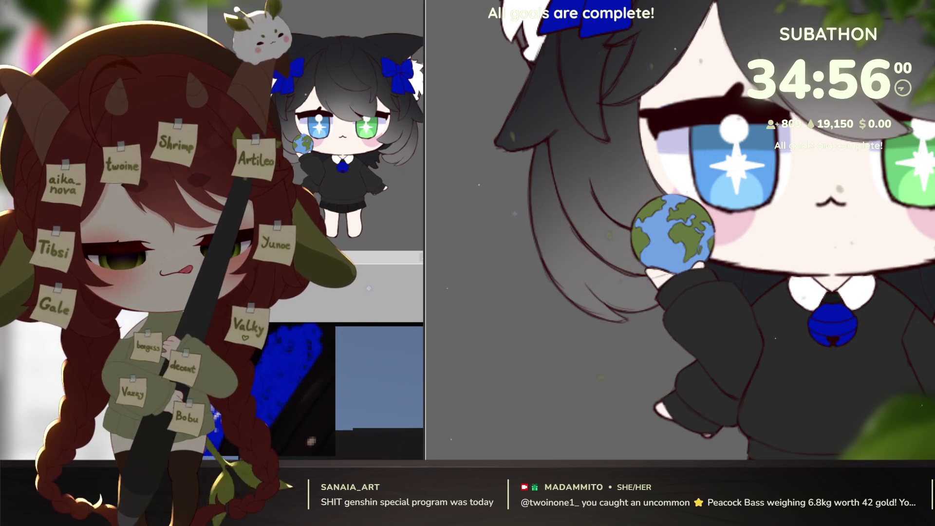
key("ctrl+t")
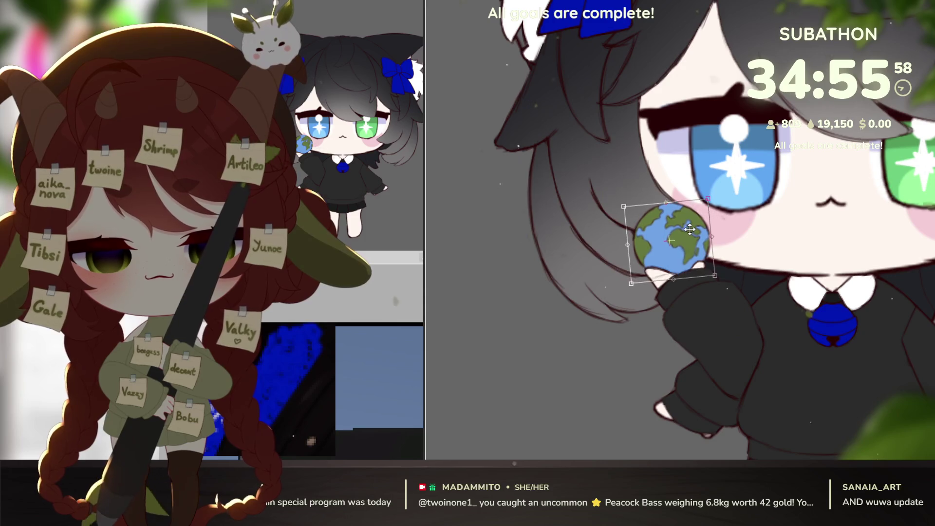
key("Return")
- Zoom out to show the whole character
key("ctrl+minus")
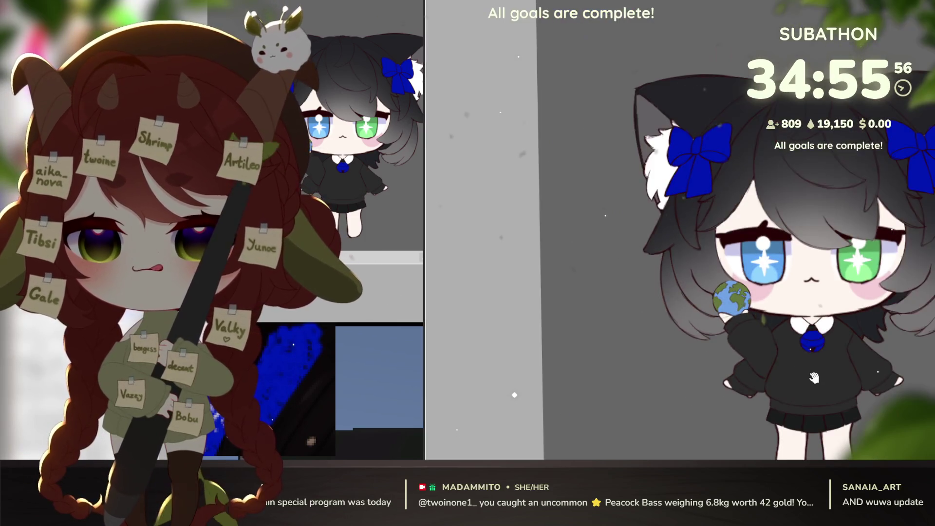
scroll(795, 388, "up", 2)
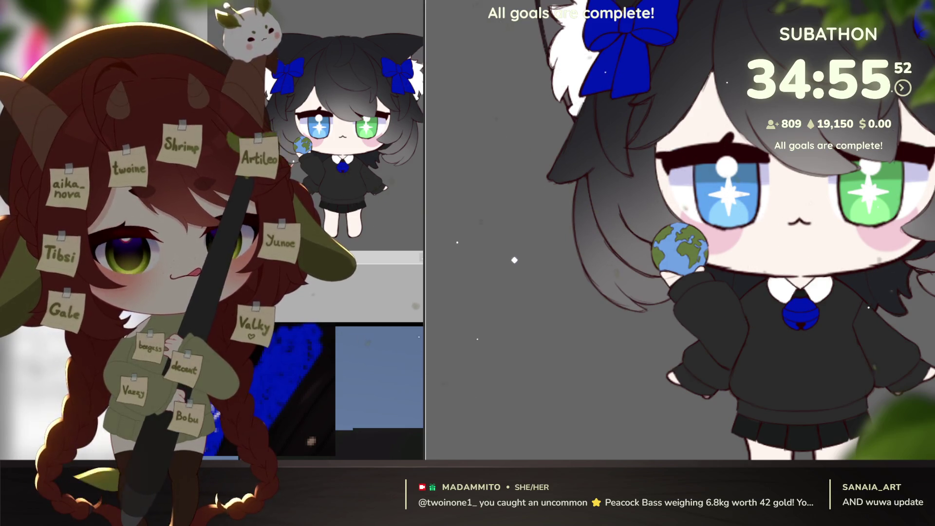
scroll(684, 385, "up", 1)
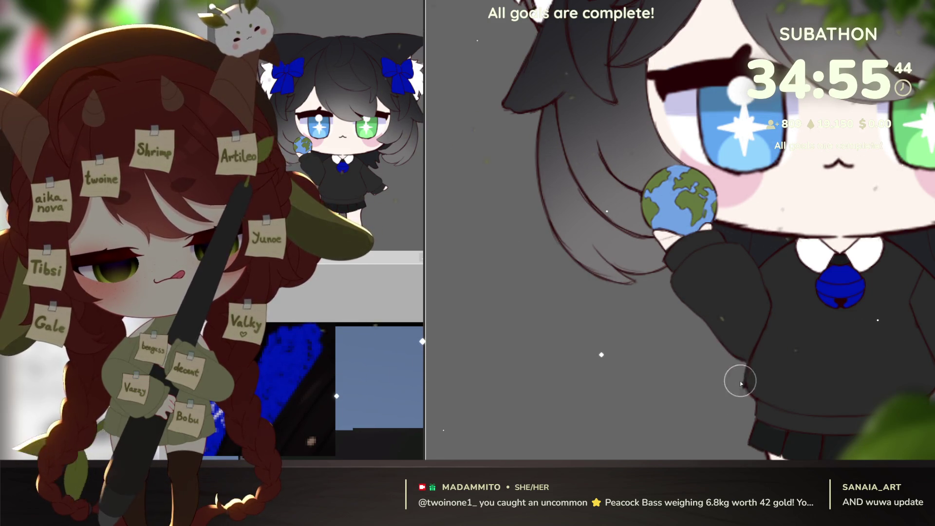
key("ctrl+0")
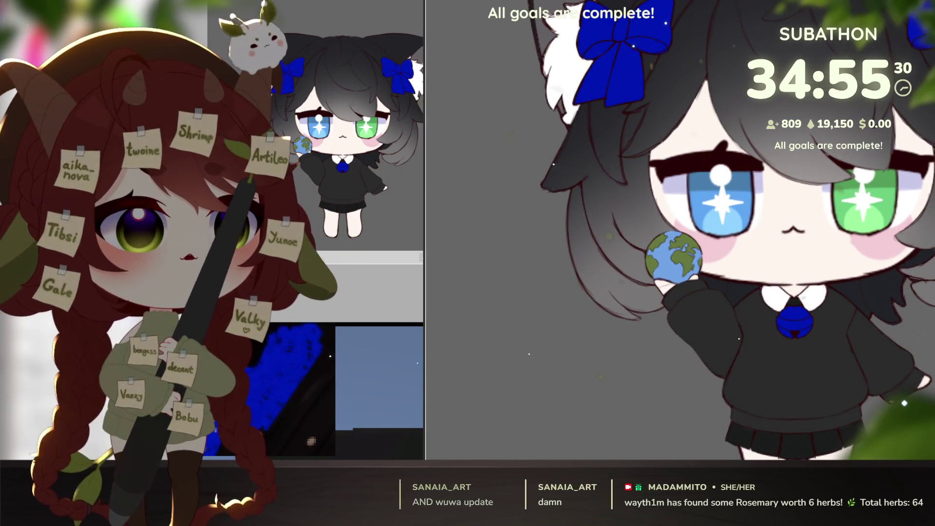
- Nudge the hand and globe up, rotate them slightly clockwise and skew them down-left
key("ctrl+t")
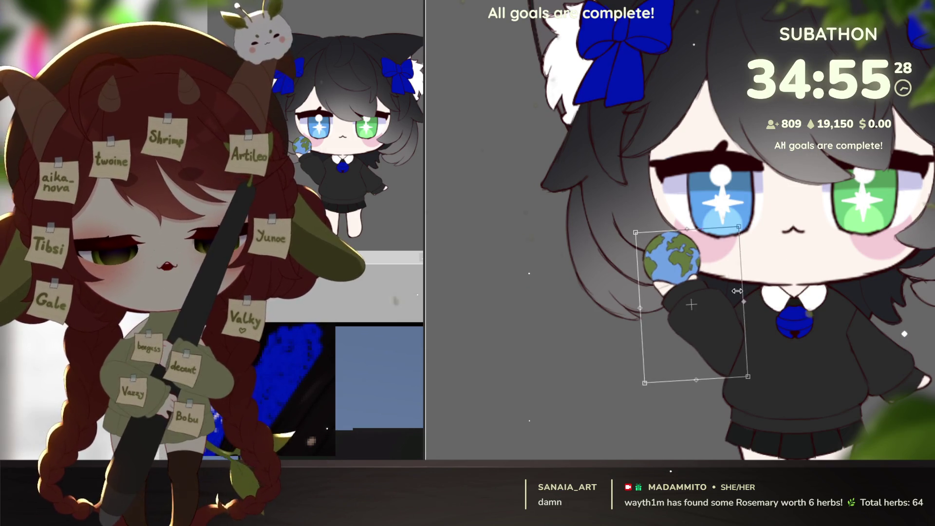
key("Up")
key("Up")
key("Up")
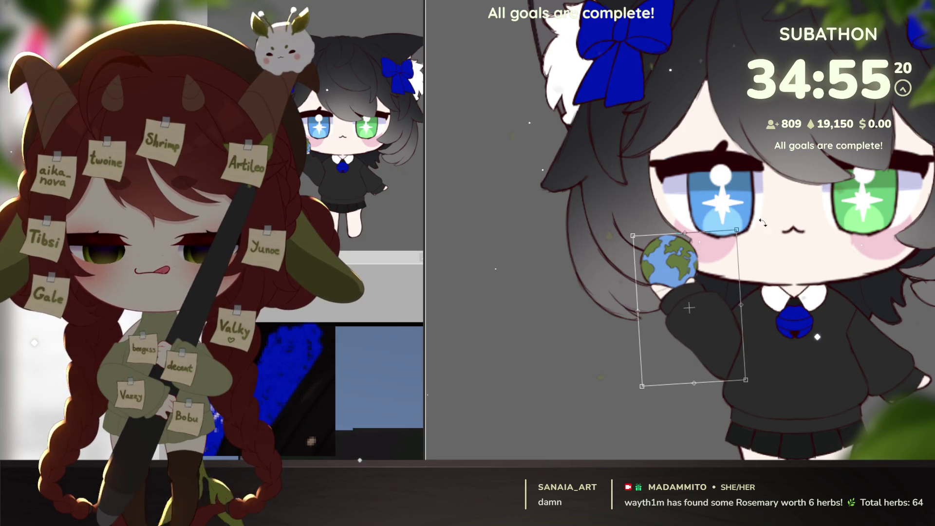
left_click_drag(762, 223, 758, 229)
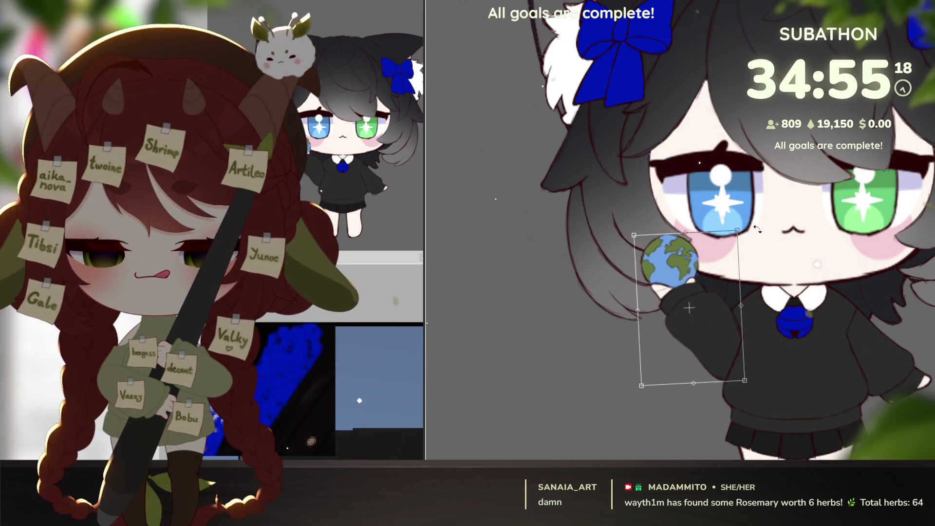
left_click_drag(726, 288, 726, 291)
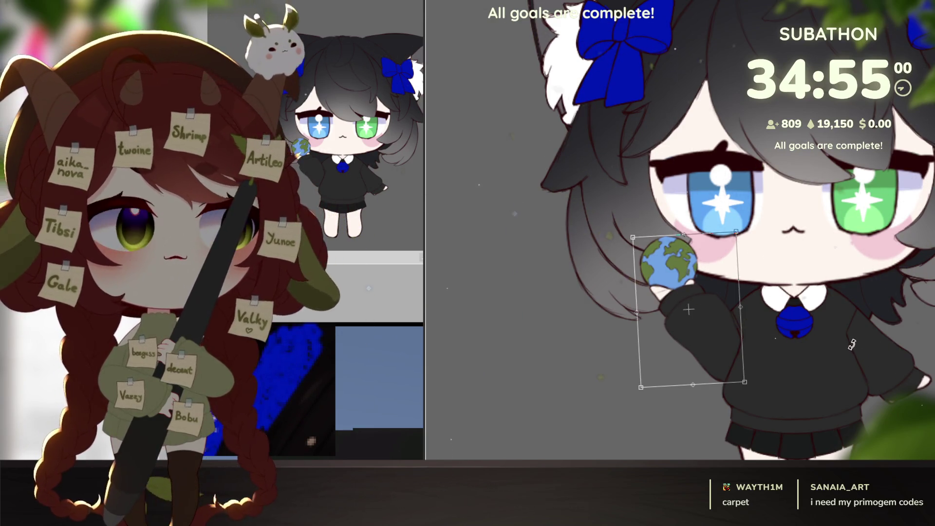
left_click_drag(726, 293, 716, 308)
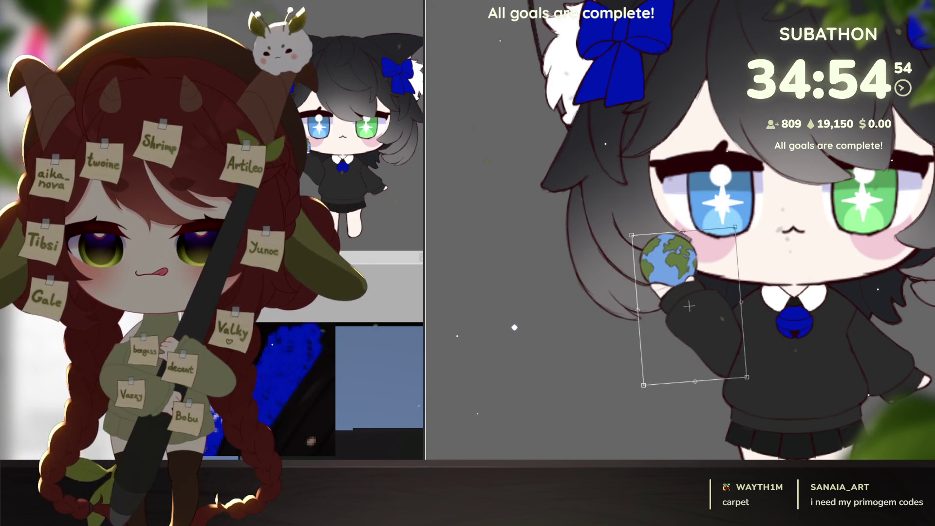
key("Return")
- Turn off the raised-arm and globe layers, leaving both sleeves hanging at her sides
scroll(856, 393, "down", 3)
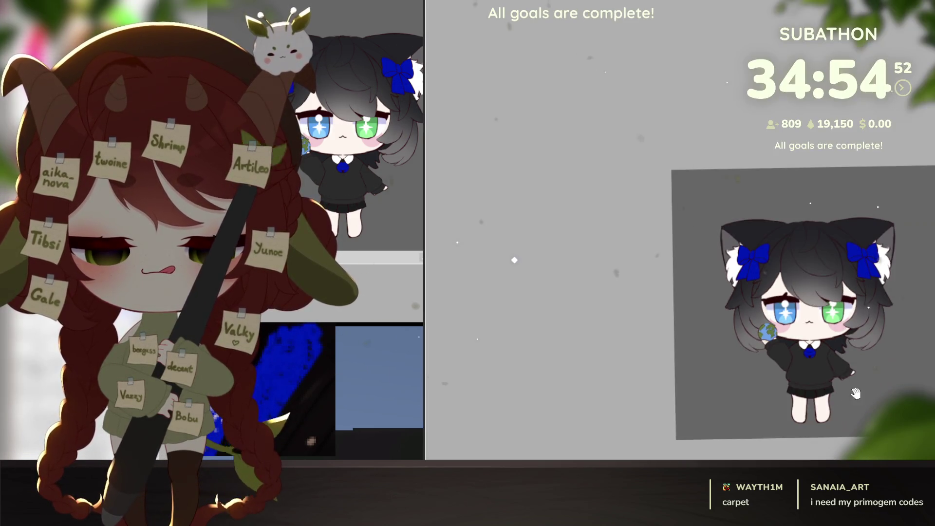
scroll(844, 414, "up", 3)
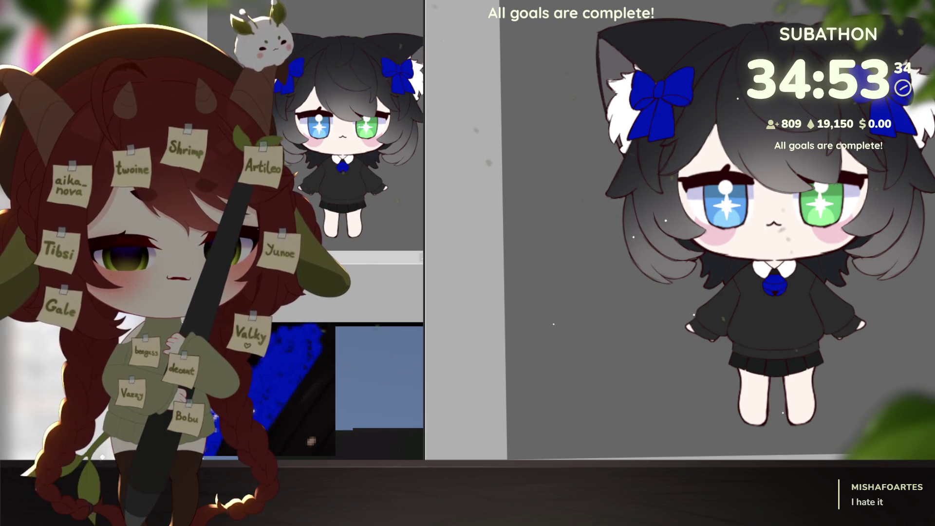
scroll(823, 392, "up", 3)
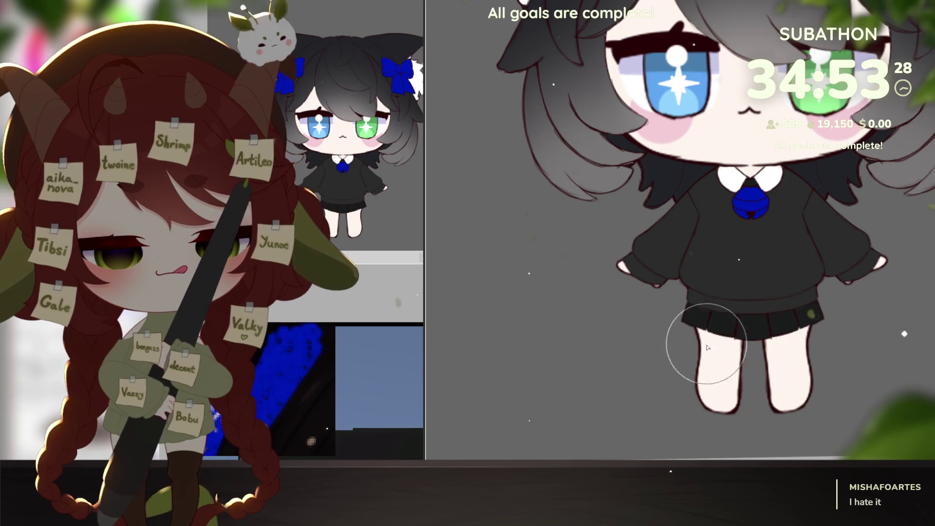
- Fill the bare legs with dark gray tights below the black skirt
left_click(706, 312)
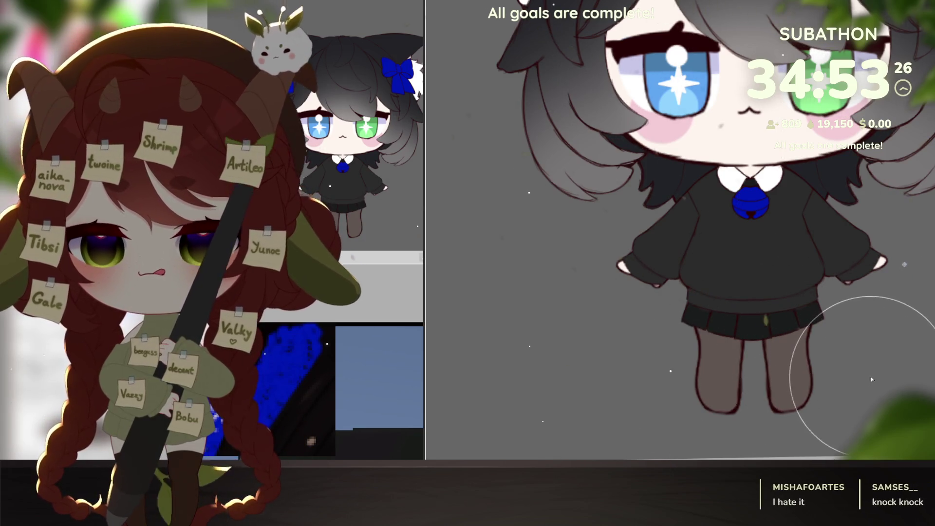
scroll(867, 382, "down", 3)
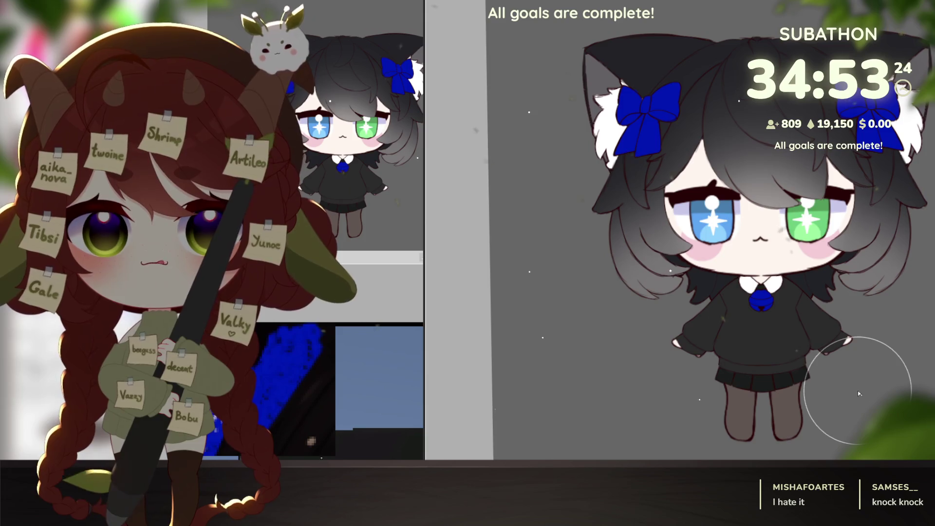
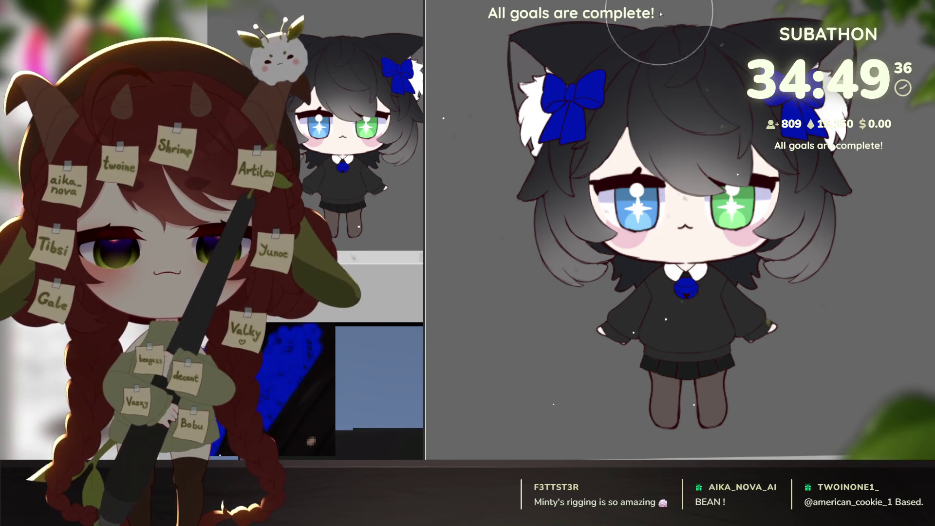
- Pan the preview of the simple_chibi_base10 chibi model in Live2D Cubism Editor
left_click_drag(697, 208, 680, 218)
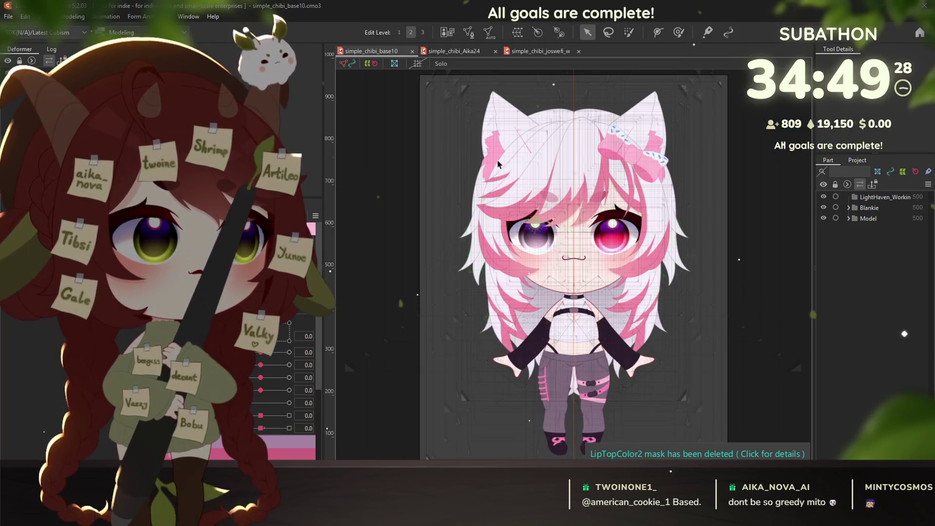
- Deselect the ear mesh and turn the Jacket and Blankie parameters on
key("Escape")
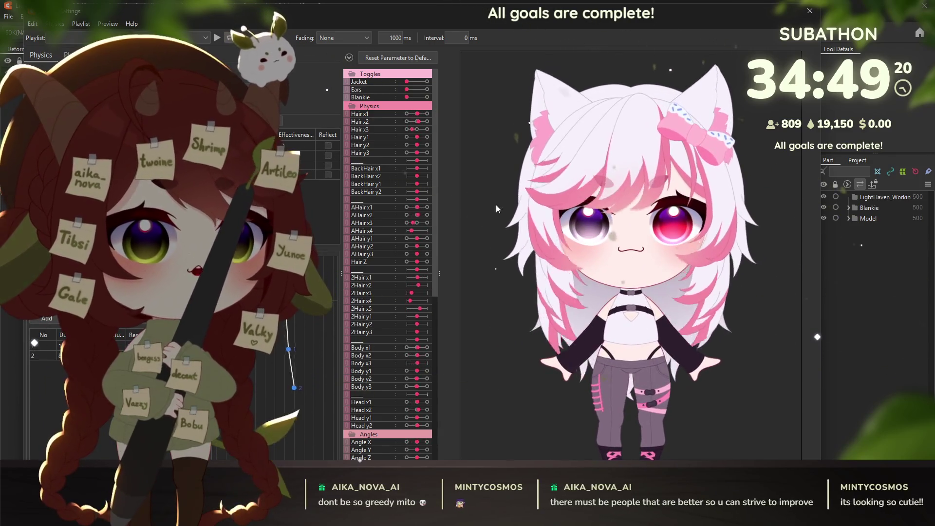
mouse_move(410, 97)
left_mouse_down()
mouse_move(427, 97)
mouse_move(408, 97)
mouse_move(427, 82)
left_mouse_up()
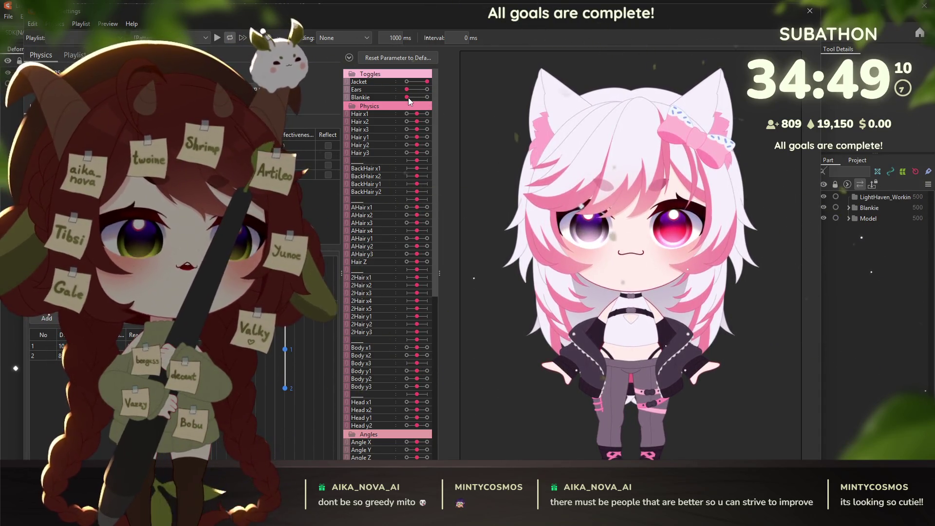
left_click_drag(407, 98, 441, 97)
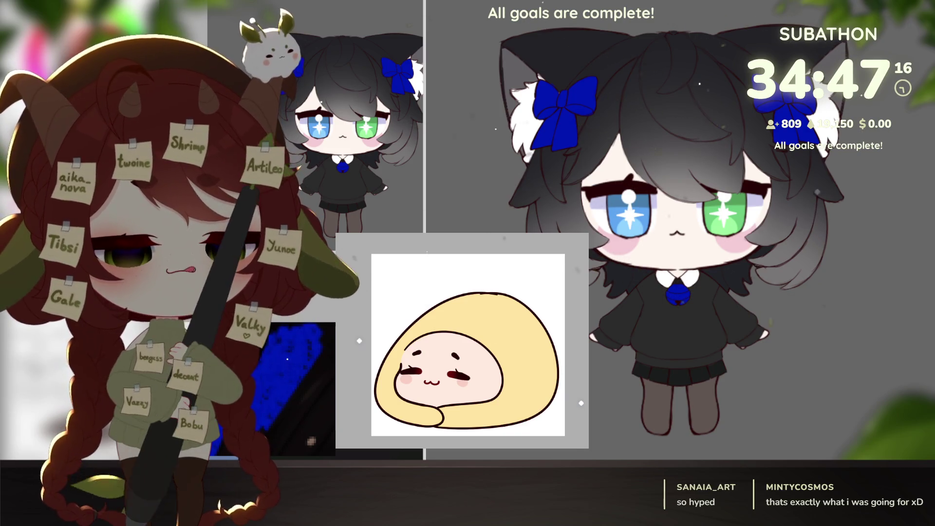
- Nudge the blob emote canvas slightly to the right
left_click_drag(532, 394, 545, 397)
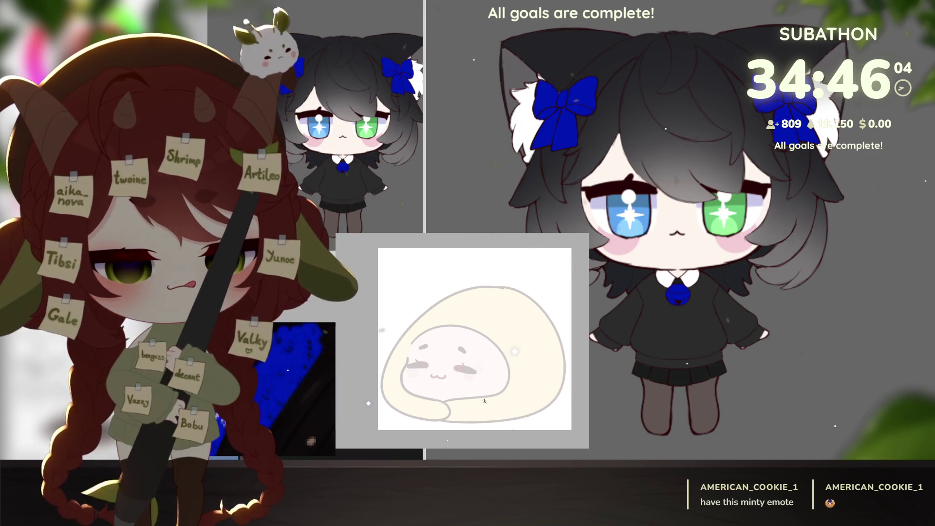
- Ink curved black hair strands for the messy bangs, undoing the last short stroke
scroll(484, 401, "up", 2)
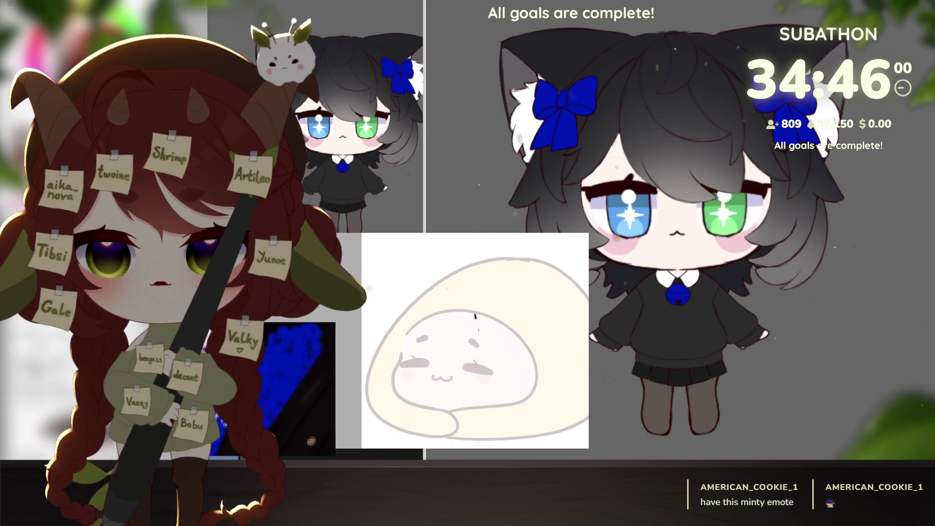
mouse_move(475, 317)
left_mouse_down()
mouse_move(526, 356)
mouse_move(528, 339)
left_mouse_up()
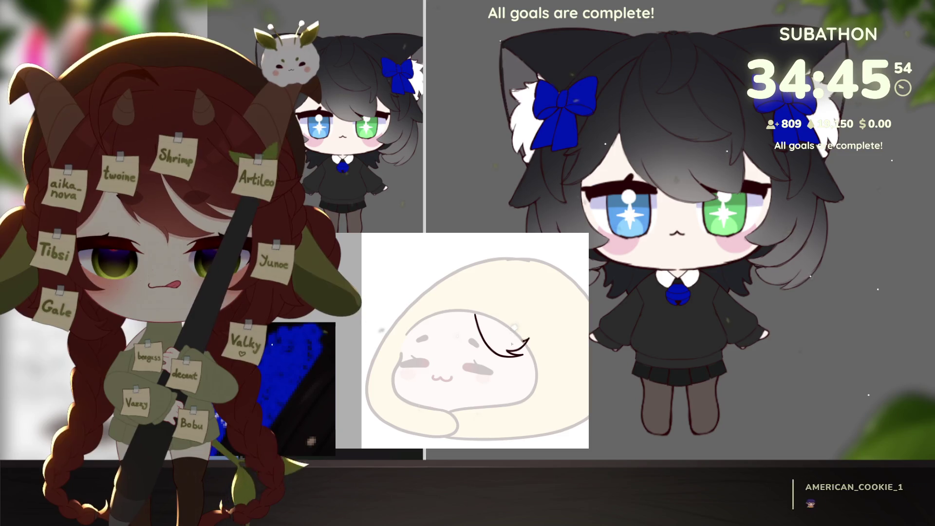
mouse_move(501, 345)
left_mouse_down()
mouse_move(526, 336)
mouse_move(504, 339)
left_mouse_up()
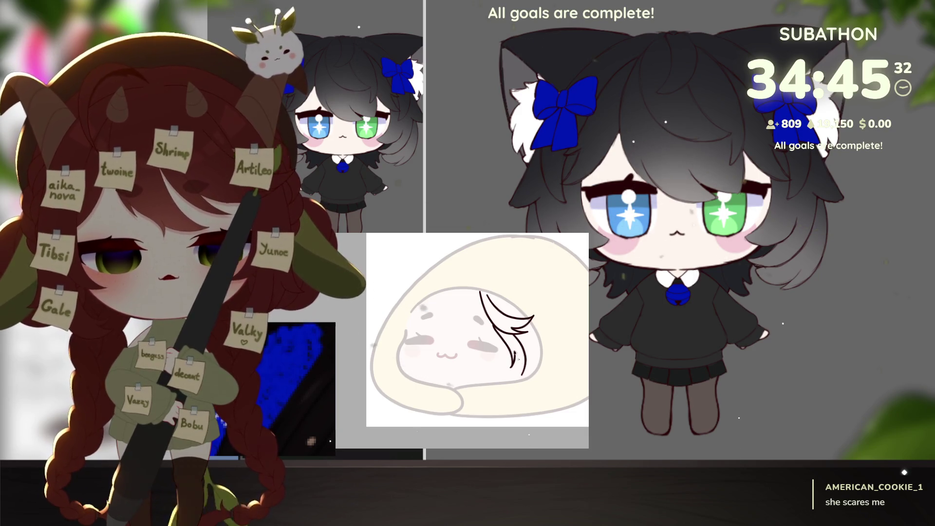
left_click_drag(518, 360, 521, 380)
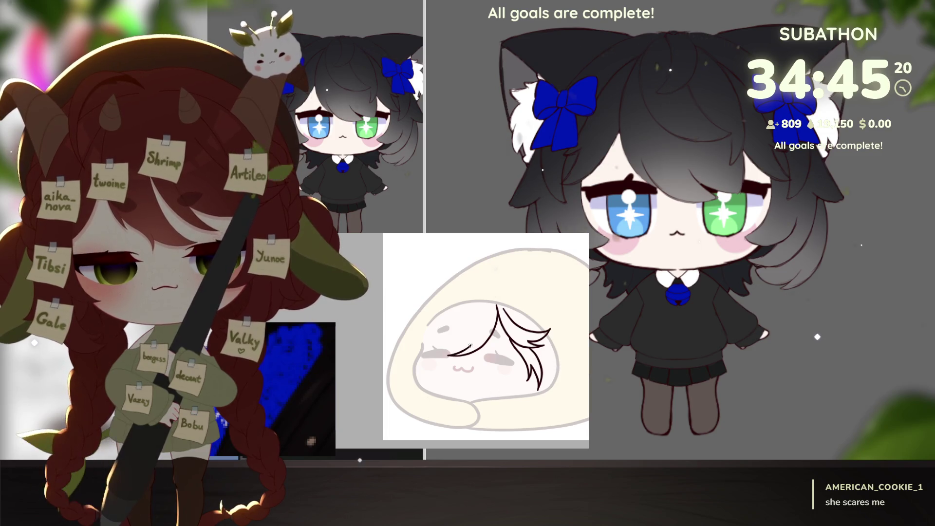
left_click_drag(480, 316, 437, 347)
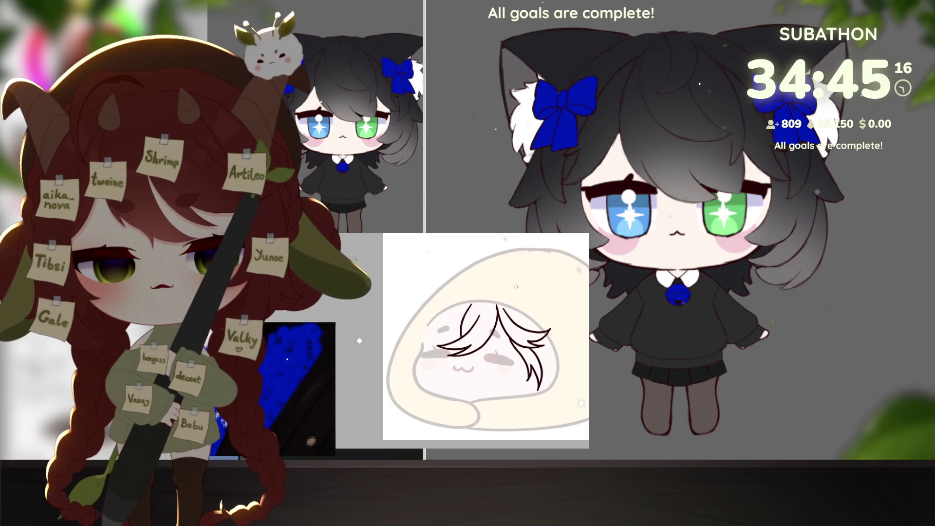
left_click_drag(459, 336, 458, 321)
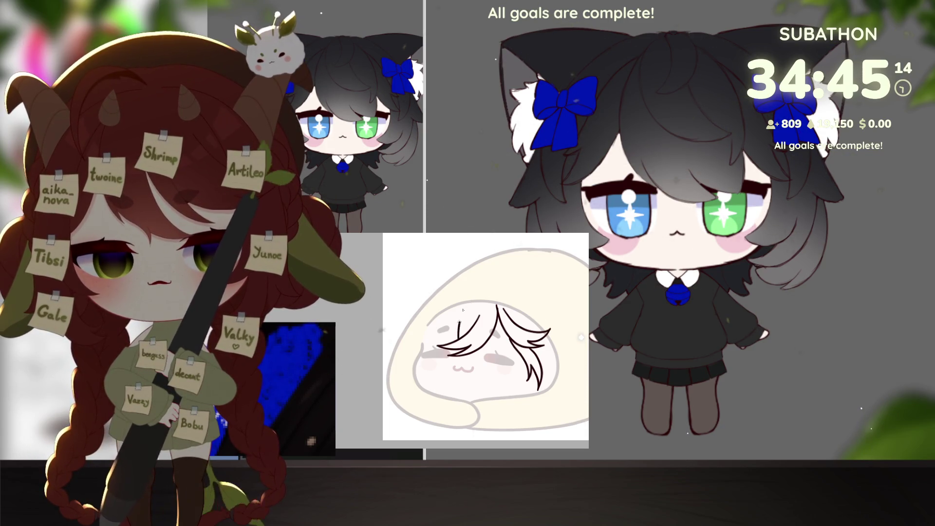
left_click_drag(496, 356, 513, 380)
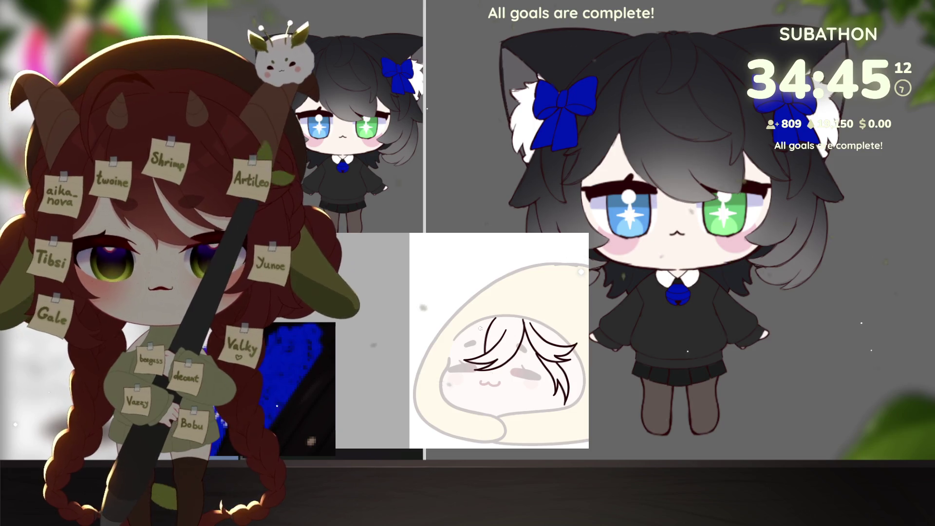
left_click_drag(484, 325, 454, 370)
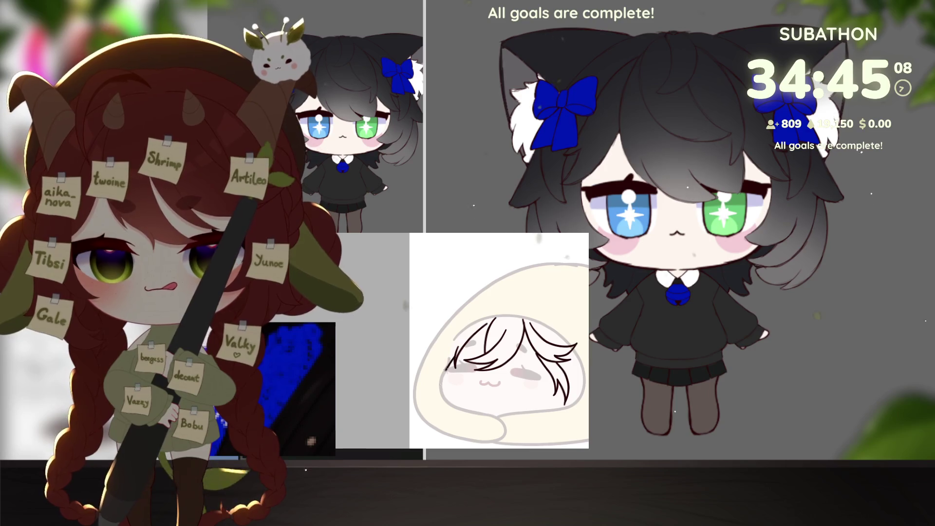
key("ctrl+z")
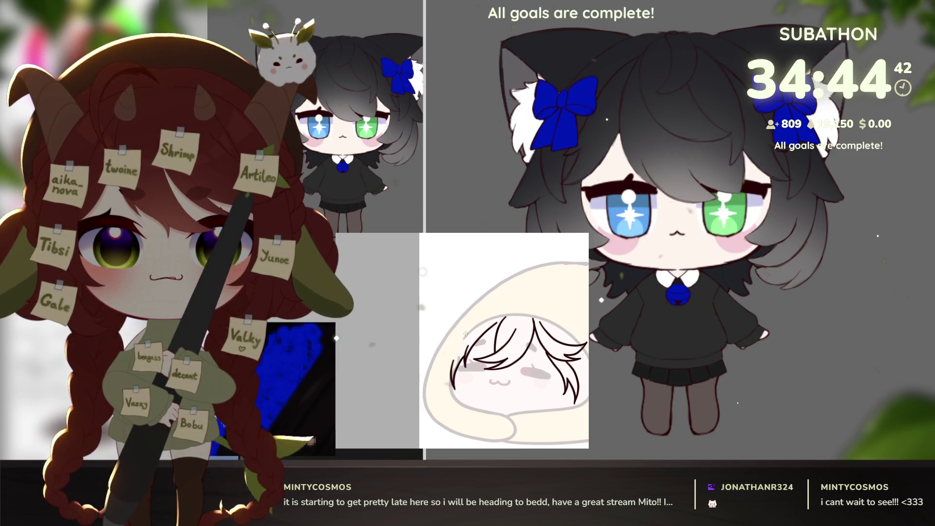
- Add a strand on the hair's left side, then undo stray marks and the lower-right strands
left_click_drag(458, 349, 435, 377)
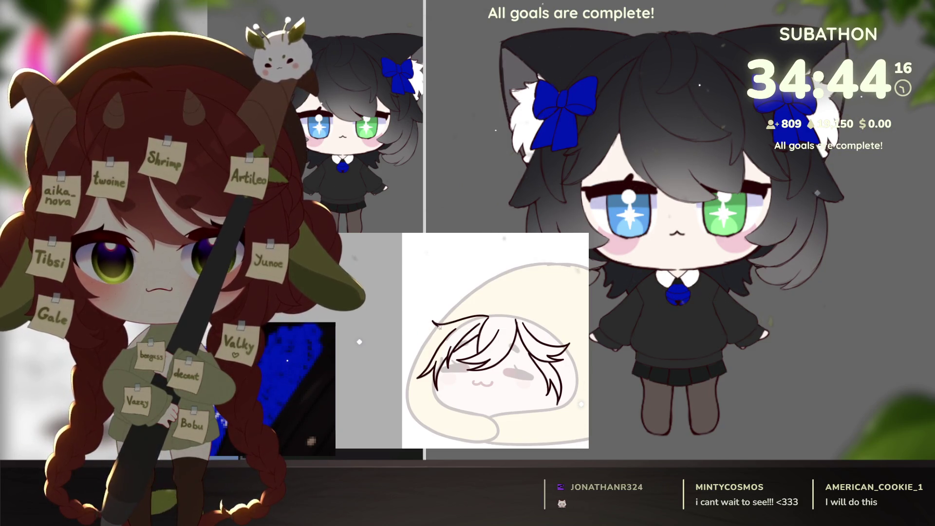
key("ctrl+z")
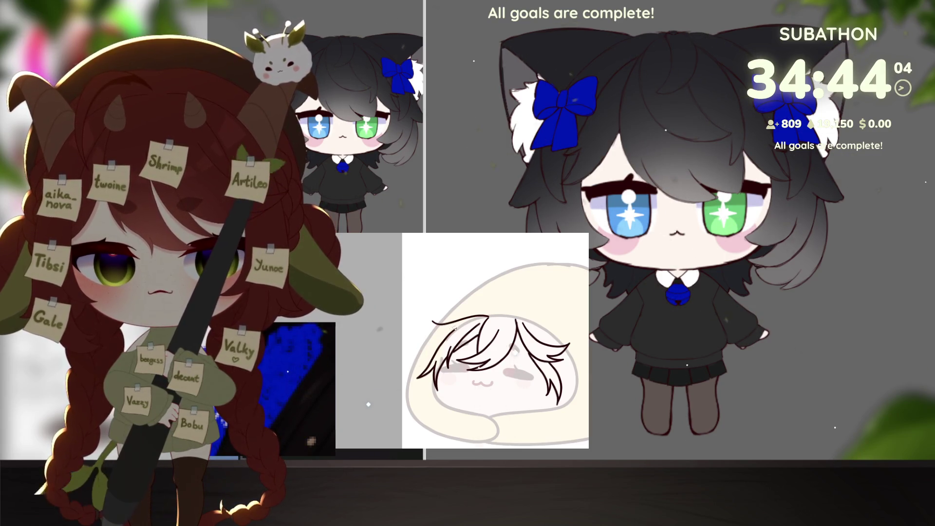
key("ctrl+z")
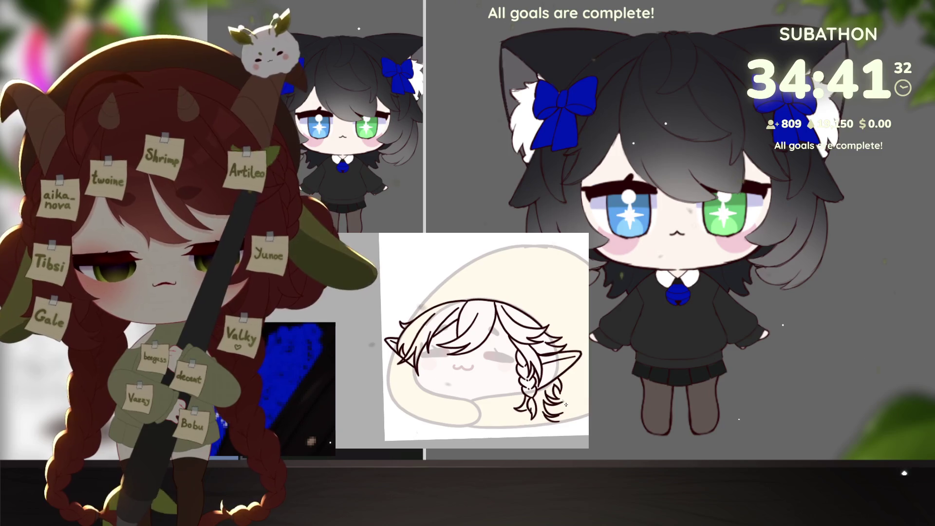
key("ctrl+z")
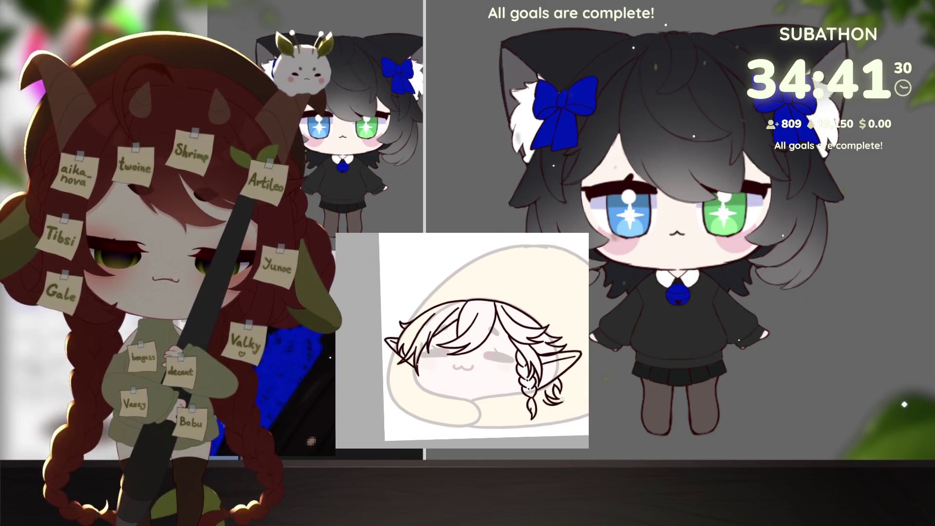
- Pan the canvas left and right to review the braid line art
left_click_drag(562, 399, 550, 396)
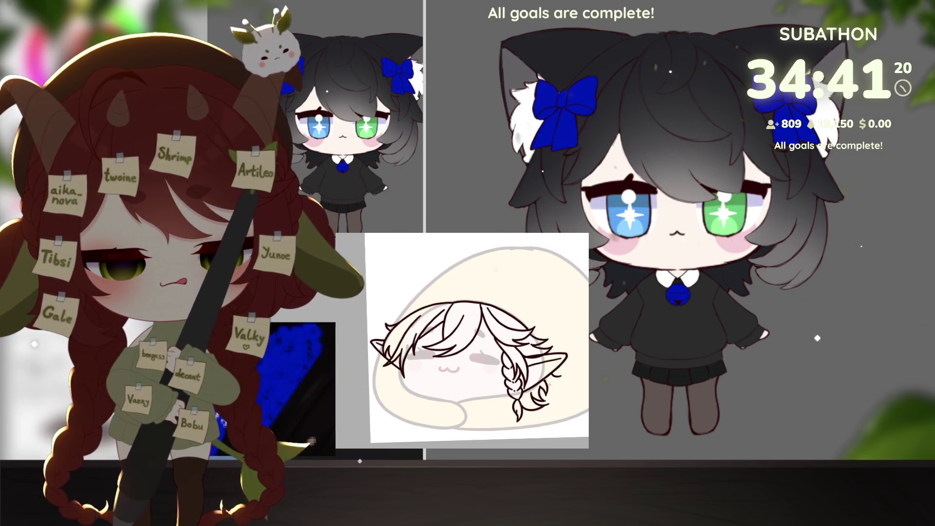
left_click_drag(453, 417, 505, 418)
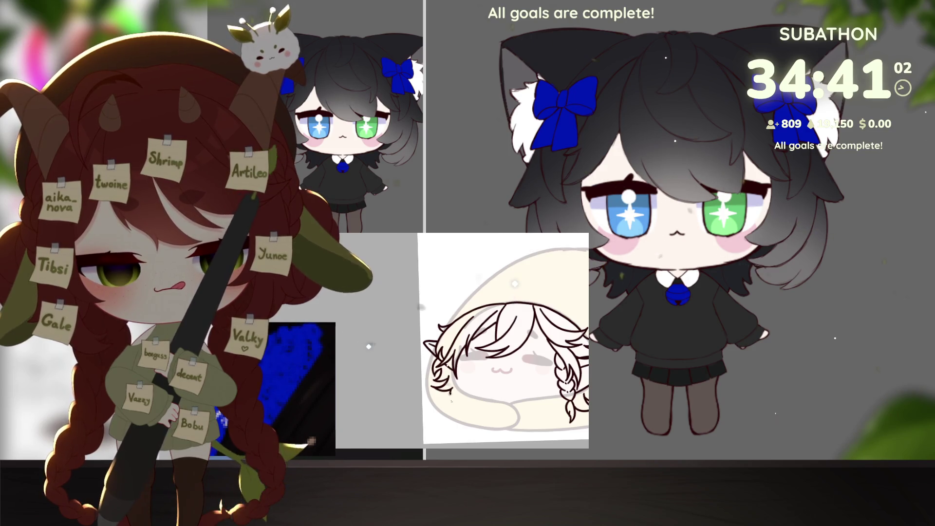
- Fill the selected hair with dark purple, replacing an initial blue-violet fill
scroll(506, 341, "down", 2)
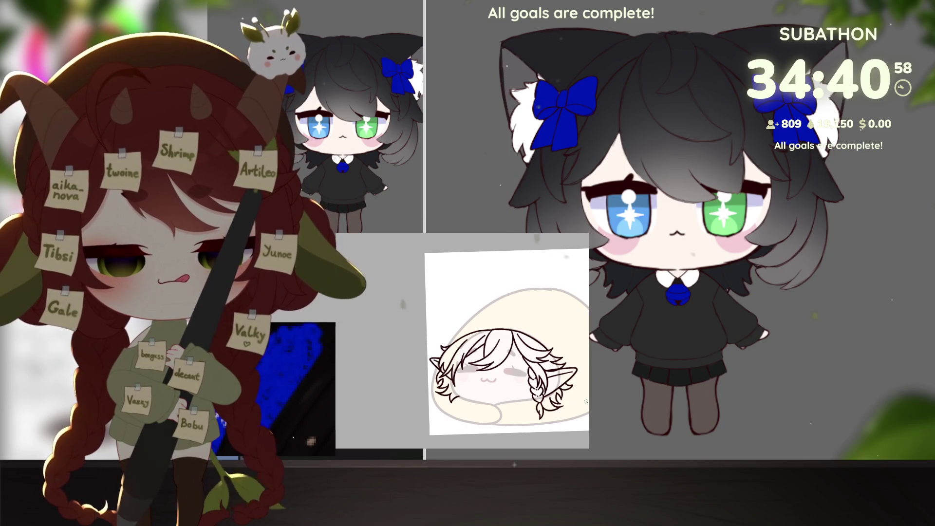
scroll(451, 390, "up", 3)
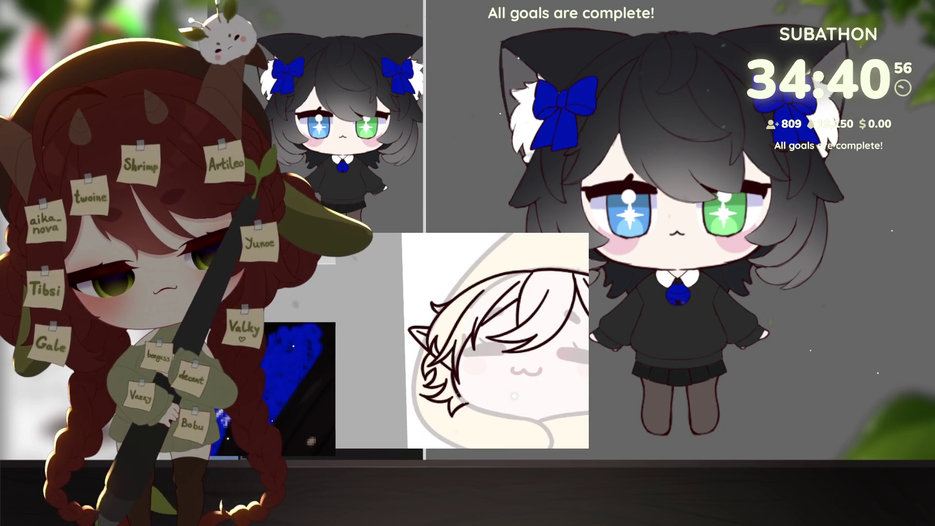
scroll(474, 402, "down", 3)
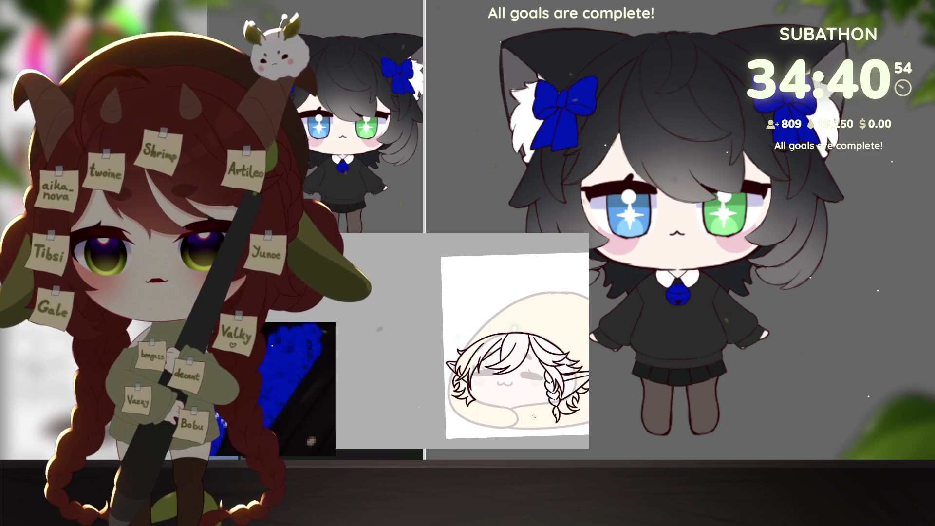
left_click_drag(547, 430, 562, 420)
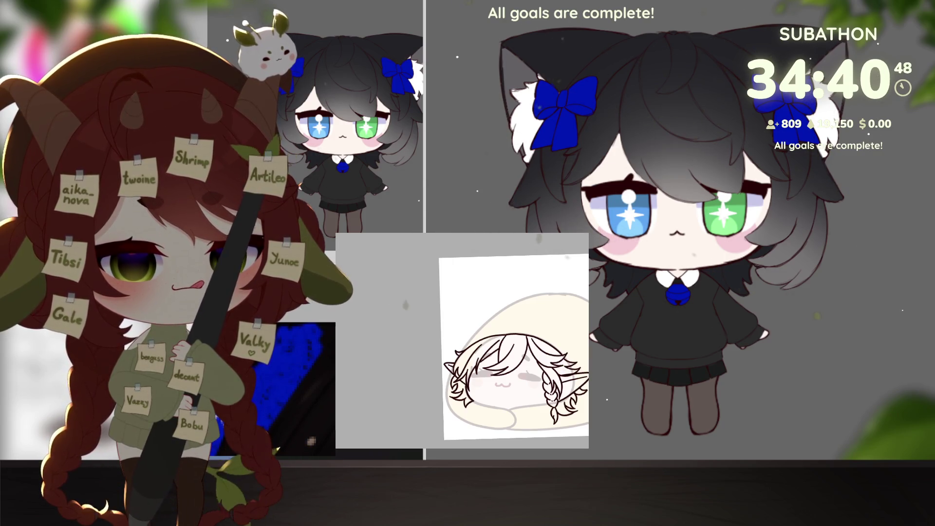
key("alt+BackSpace")
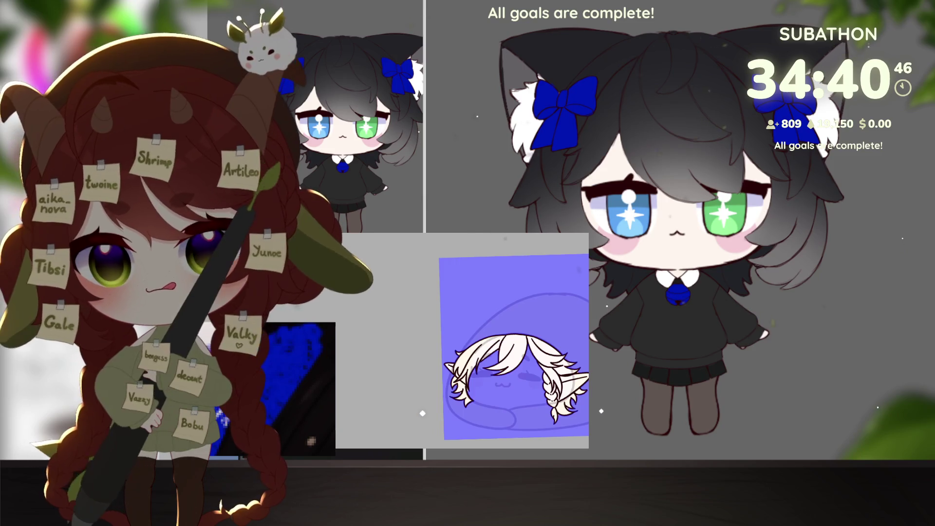
key("ctrl+z")
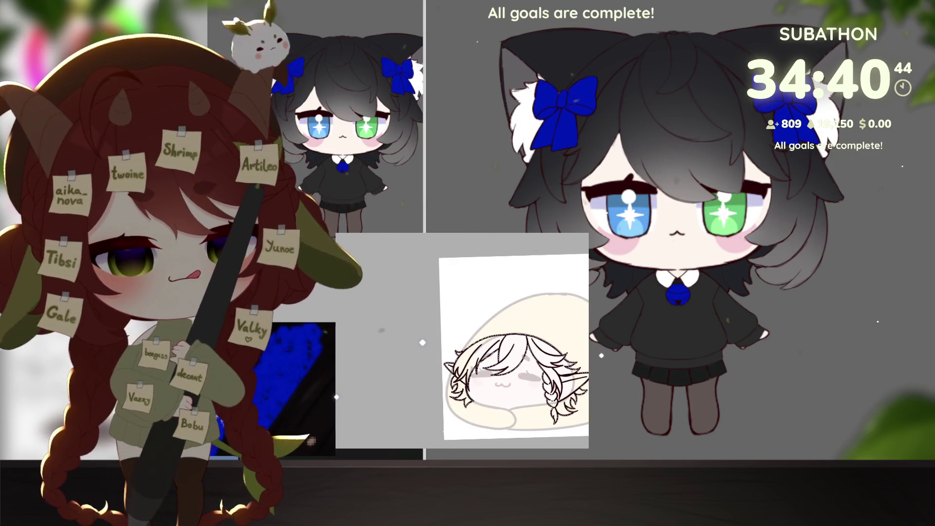
key("alt+BackSpace")
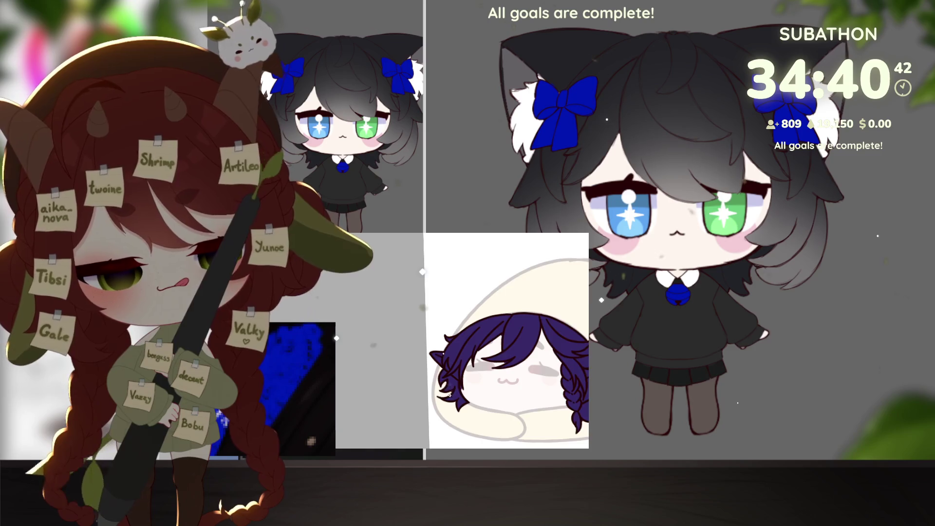
scroll(449, 395, "up", 2)
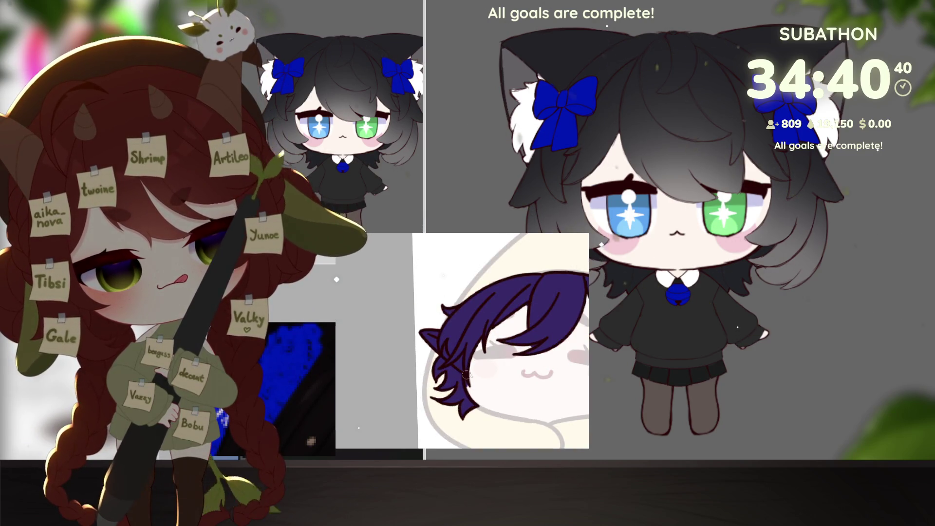
- Scroll the canvas view to the right
scroll(467, 389, "right", 4)
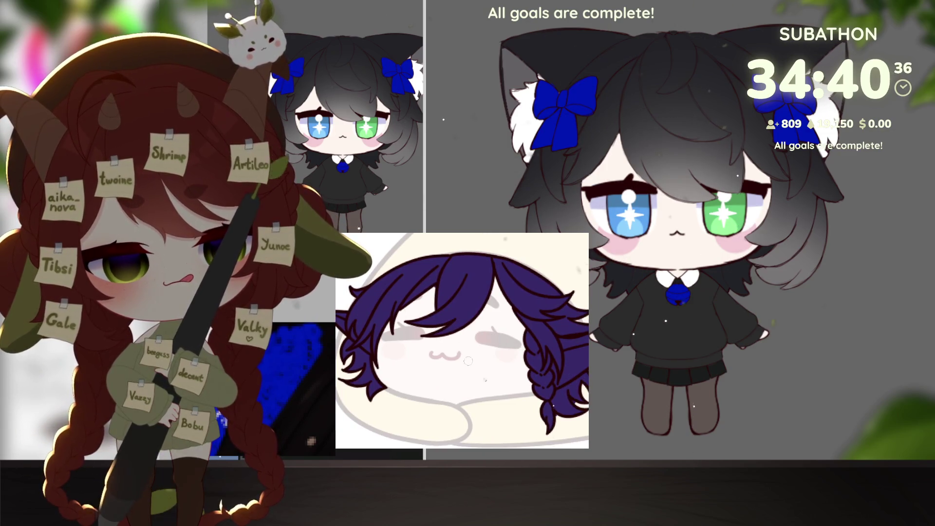
scroll(468, 361, "right", 1)
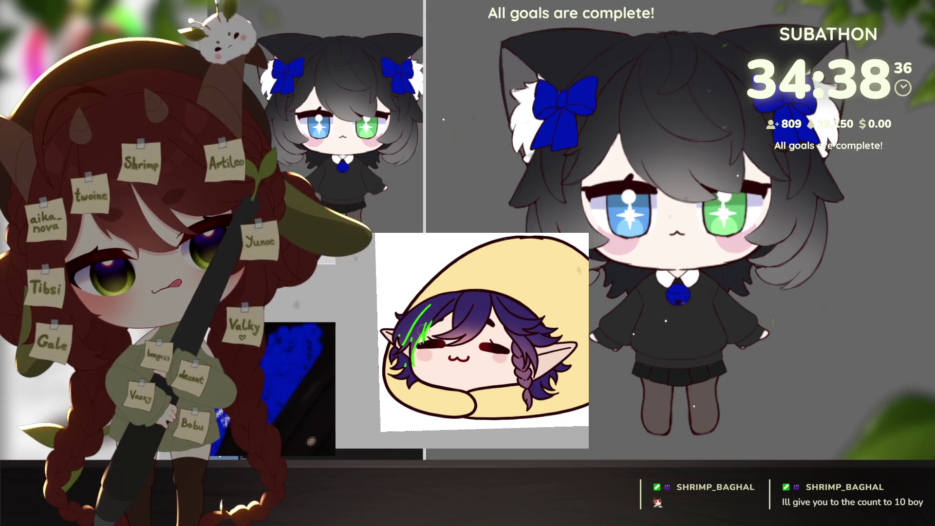
left_click_drag(426, 341, 460, 298)
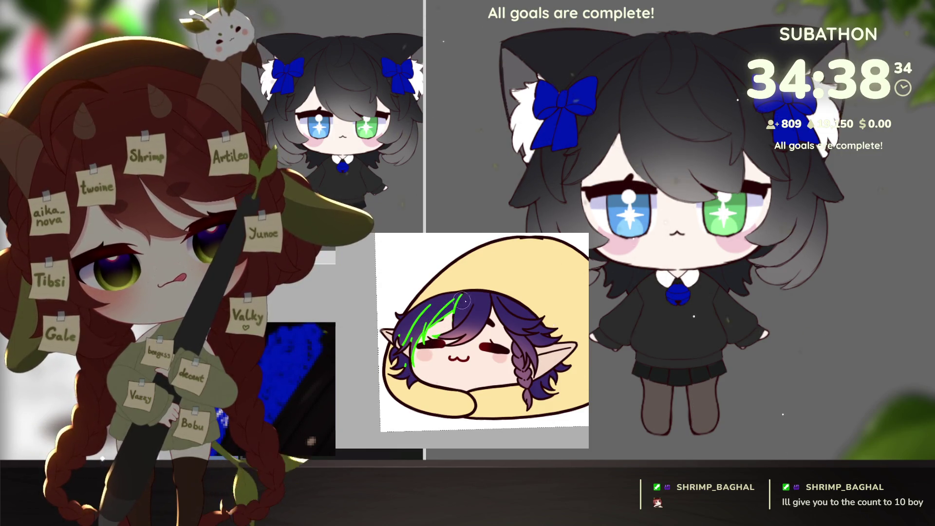
mouse_move(433, 336)
left_mouse_down()
mouse_move(501, 304)
mouse_move(514, 317)
mouse_move(514, 341)
left_mouse_up()
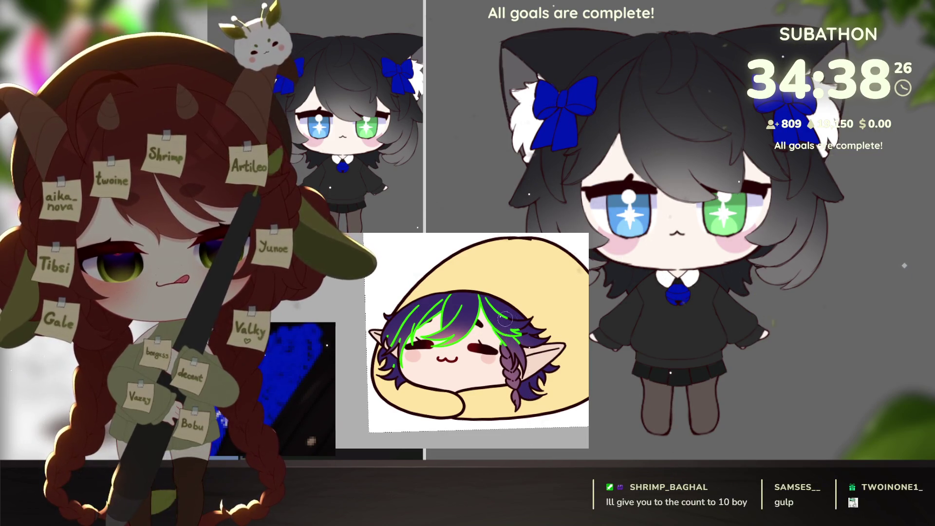
left_click_drag(509, 322, 525, 334)
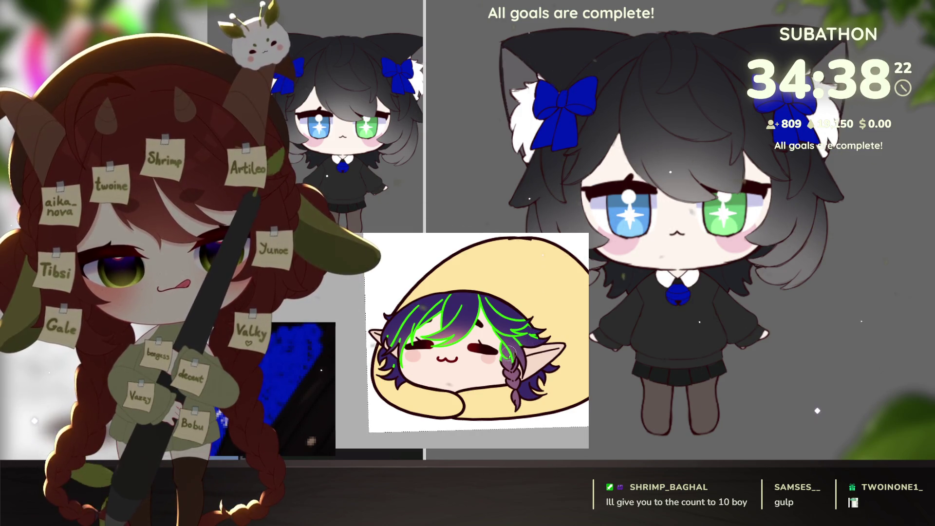
left_click_drag(512, 354, 510, 366)
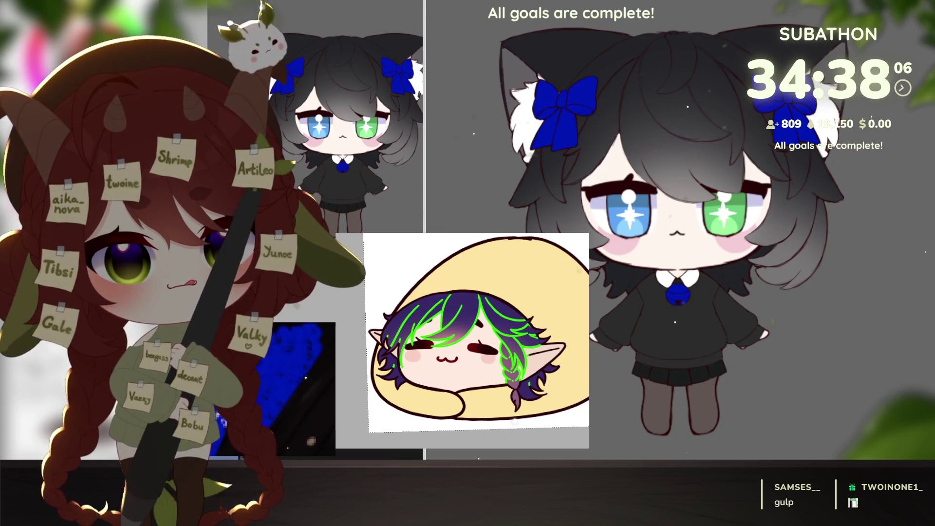
key("ctrl+z")
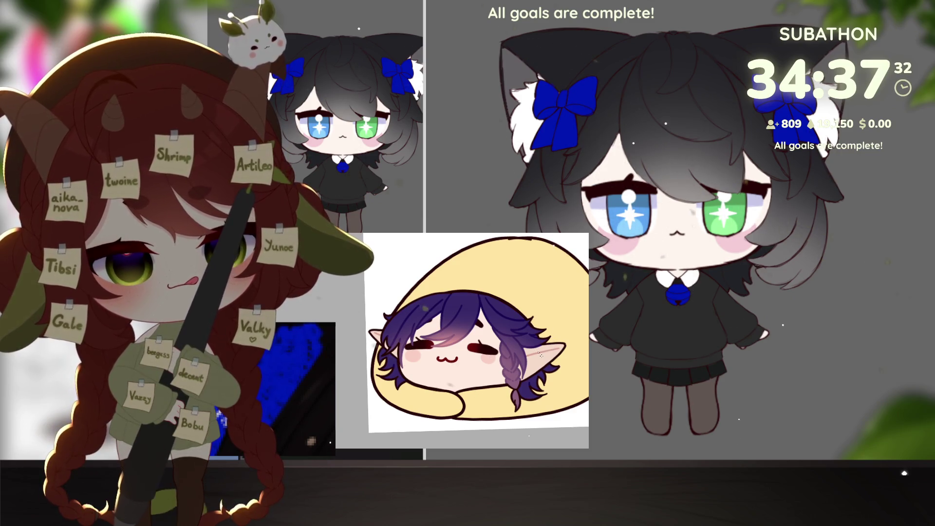
key("ctrl+t")
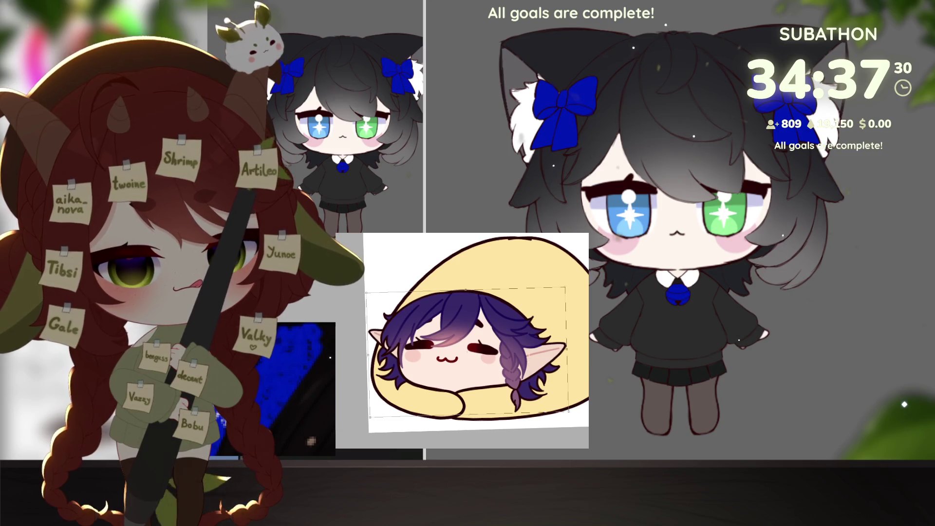
- Lower the head a few pixels and fill the yellow hood with dark brown
left_click_drag(510, 339, 510, 341)
key("Return")
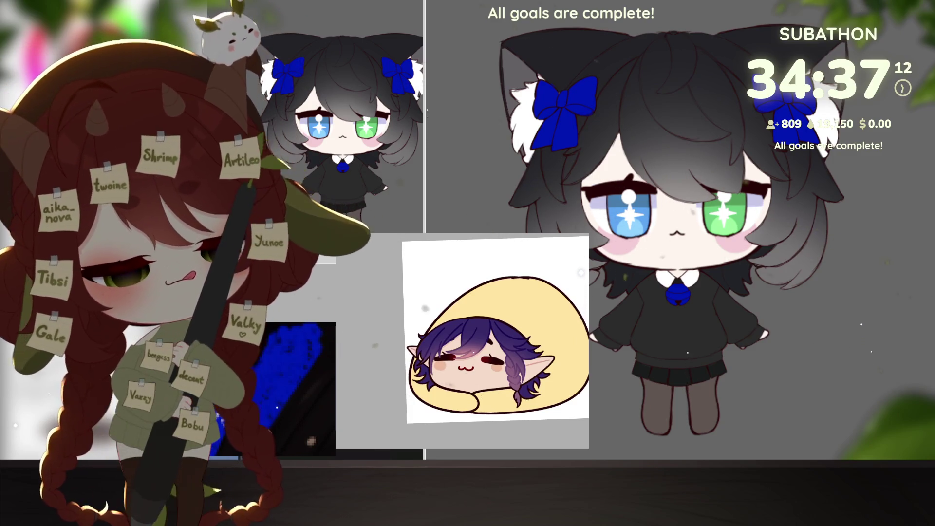
left_click(560, 311)
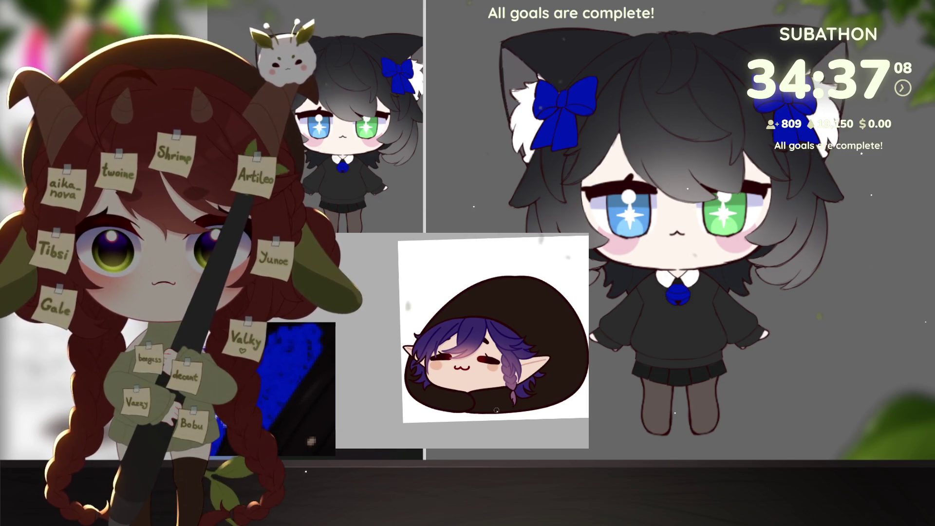
- Refill the hood with cyan, then level the canvas rotation and zoom out
mouse_move(368, 417)
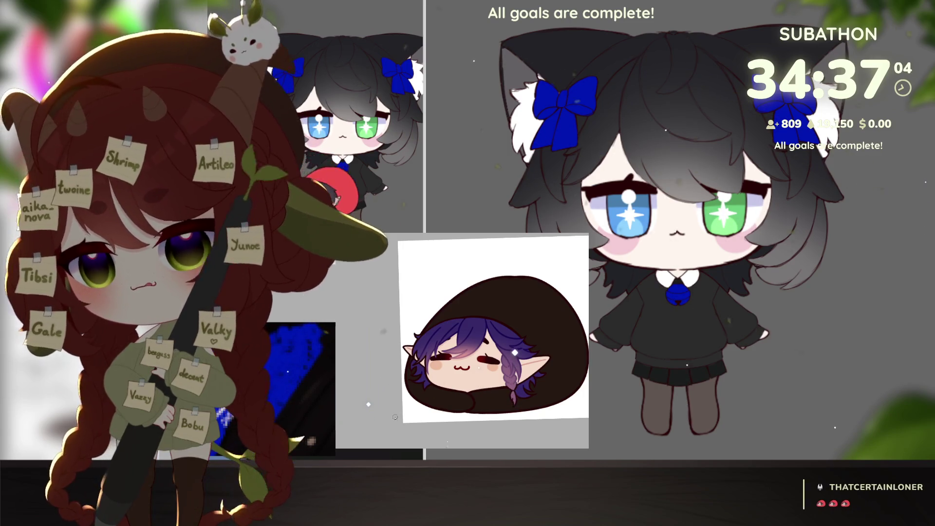
key("alt+BackSpace")
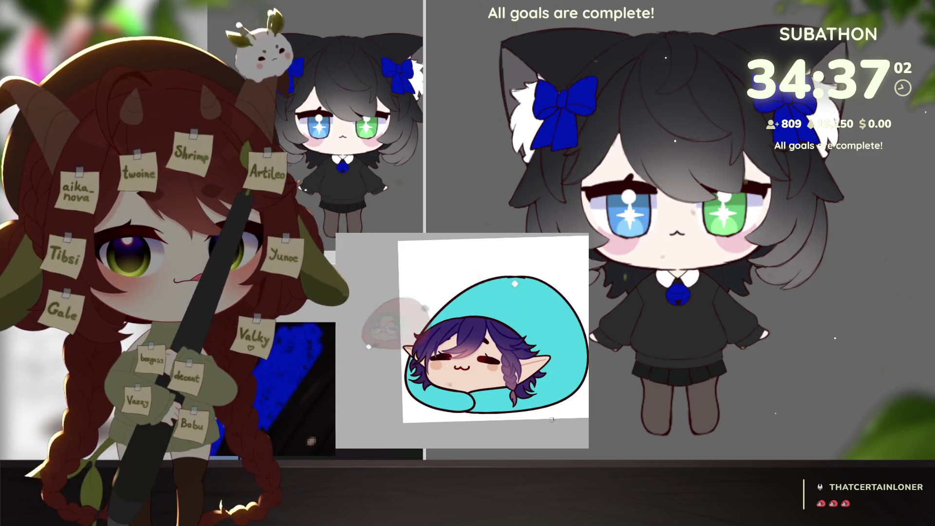
left_click_drag(368, 318, 359, 326)
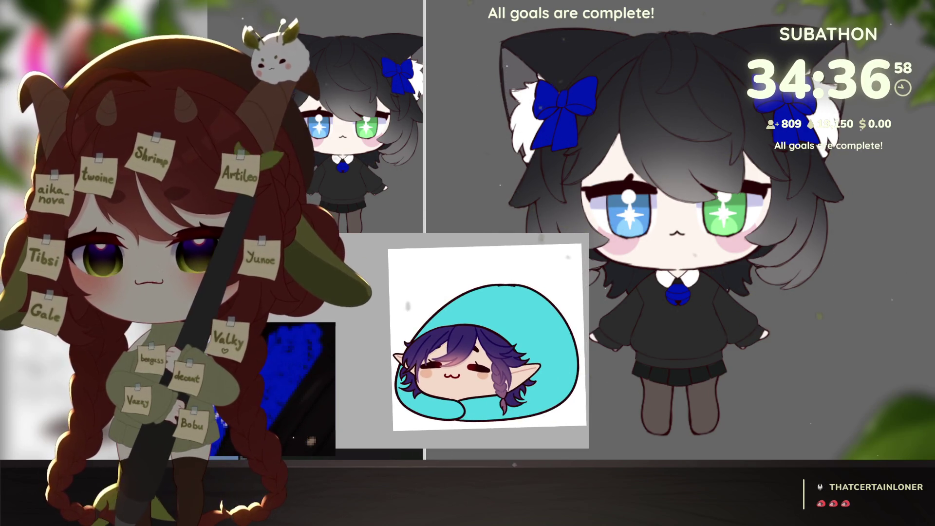
scroll(559, 380, "down", 5)
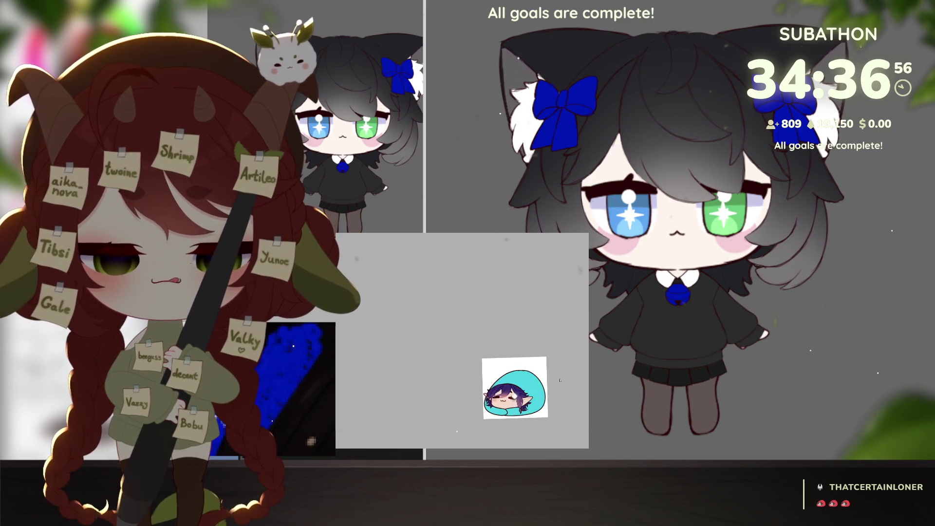
left_click_drag(559, 381, 555, 375)
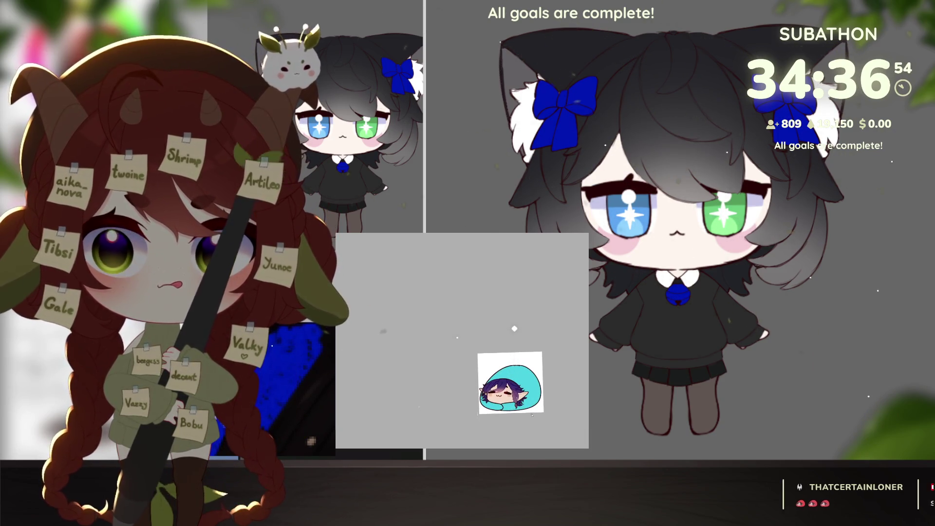
- Pan the view and zoom in twice on the sticker's empty top-left corner
left_click_drag(531, 414, 545, 420)
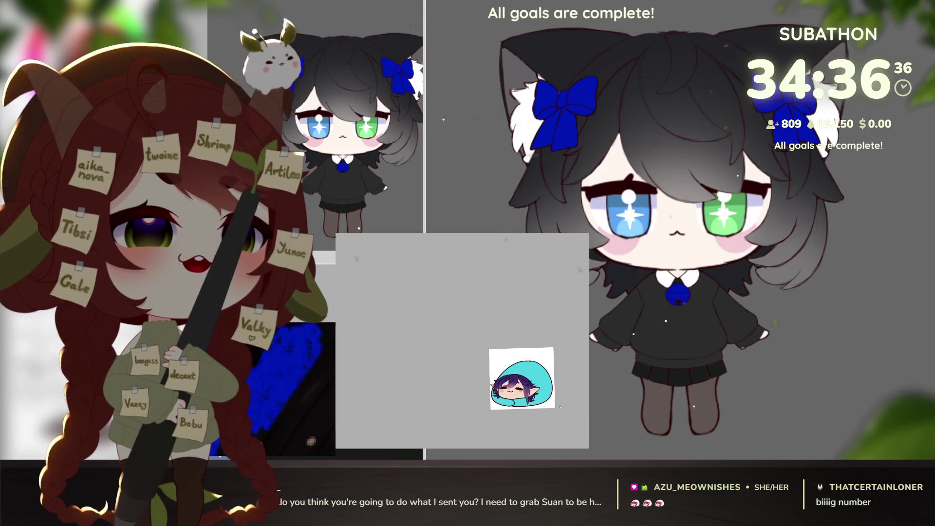
scroll(517, 400, "up", 5)
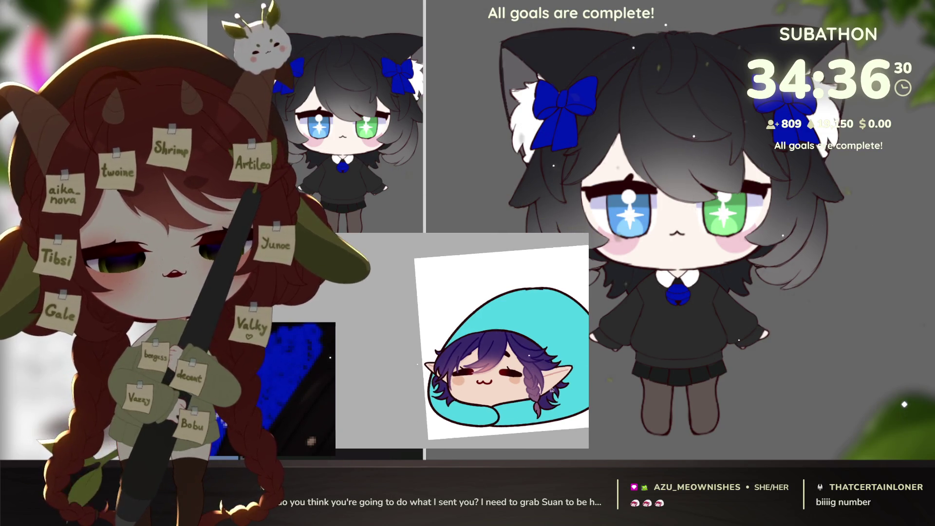
scroll(464, 338, "up", 3)
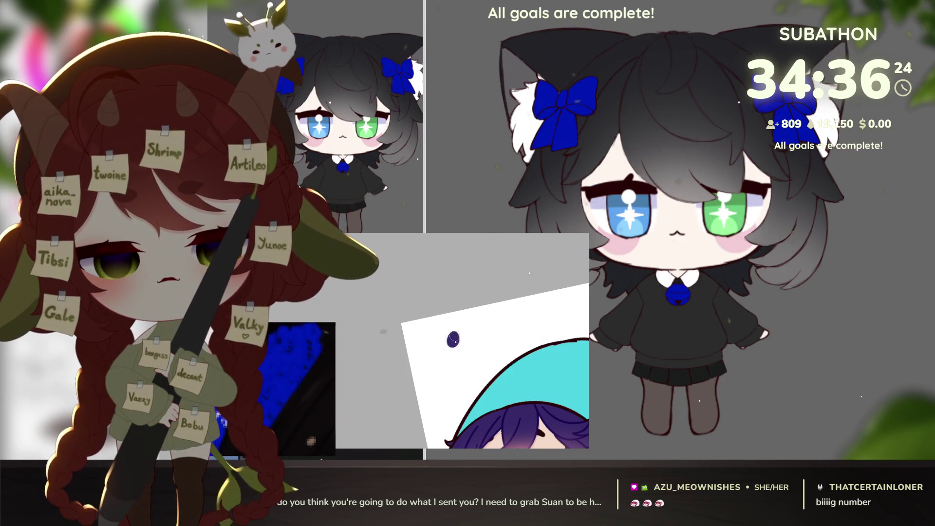
- Try purple marks in the corner, undo the blob, then refit and zoom back in
mouse_move(447, 336)
left_mouse_down()
mouse_move(469, 344)
mouse_move(450, 357)
mouse_move(507, 385)
left_mouse_up()
key("ctrl+z")
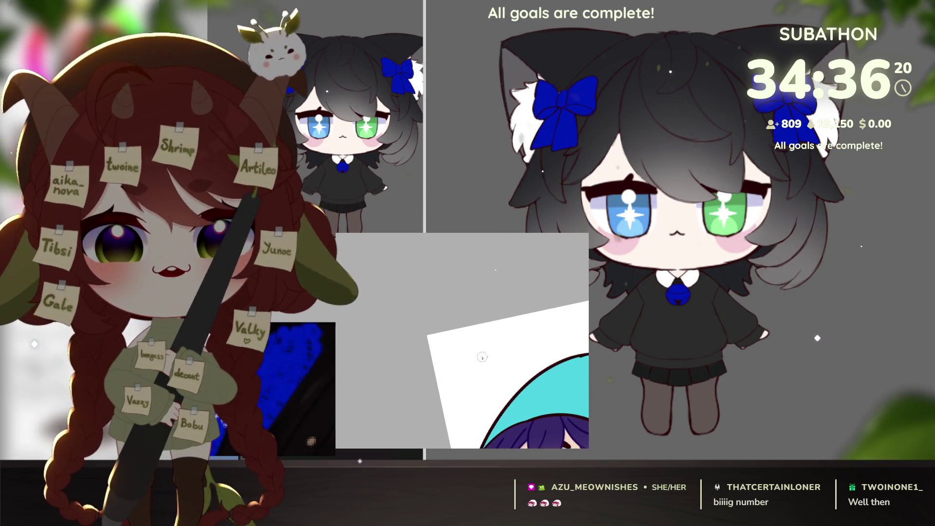
mouse_move(484, 347)
left_mouse_down()
mouse_move(475, 347)
mouse_move(492, 372)
mouse_move(484, 385)
left_mouse_up()
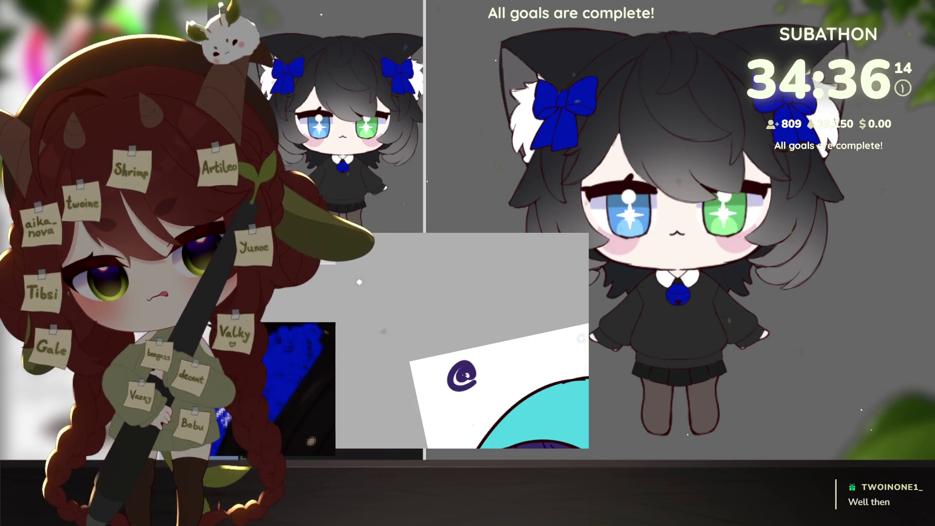
key("ctrl+0")
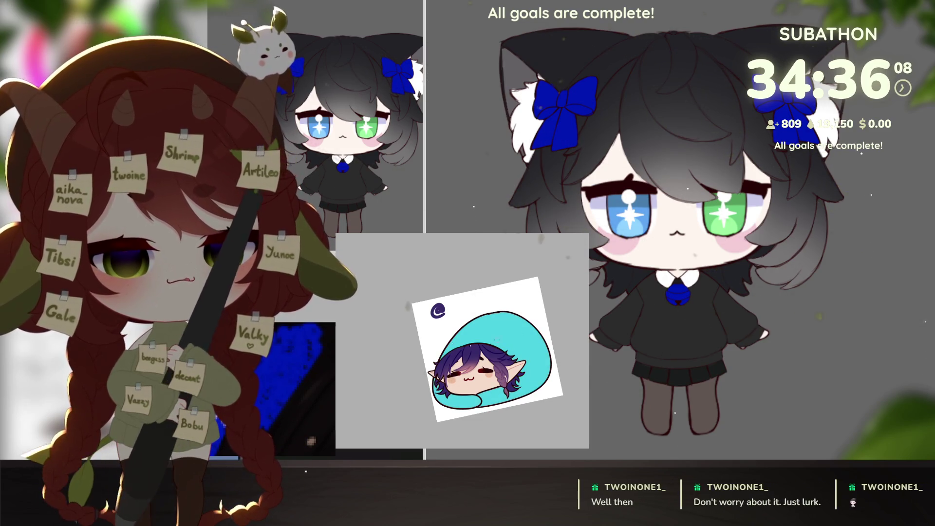
scroll(440, 304, "up", 3)
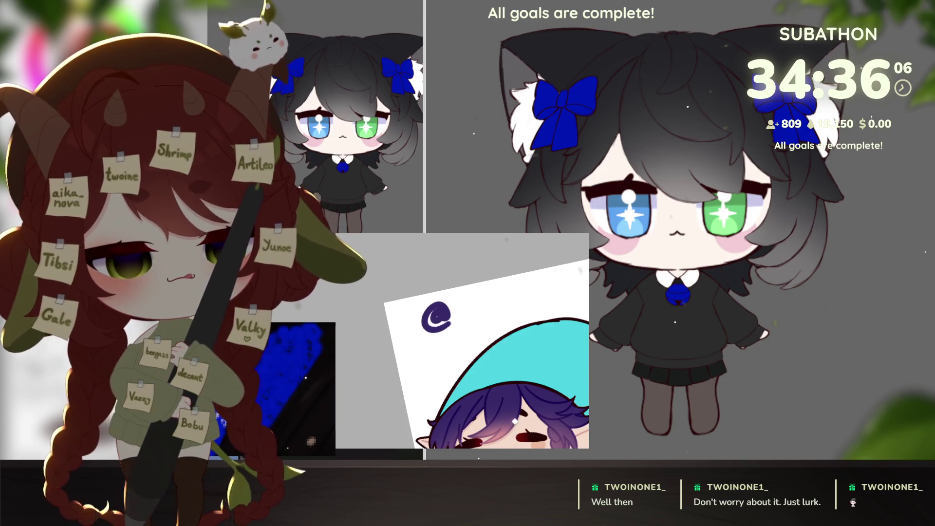
scroll(483, 383, "up", 2)
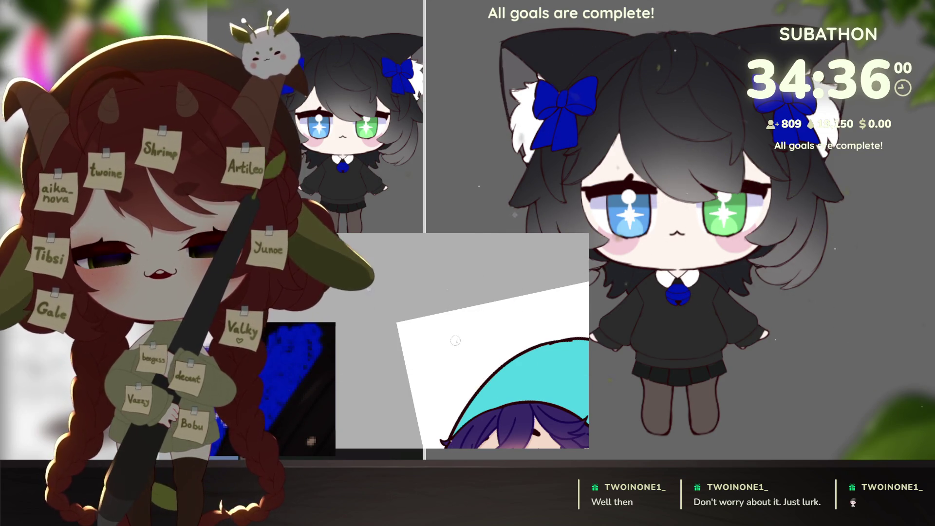
- Write the cyan @-handle signature with a small heart and date, then fit the sticker in view
mouse_move(456, 341)
left_mouse_down()
mouse_move(446, 349)
mouse_move(520, 324)
mouse_move(534, 341)
mouse_move(497, 370)
mouse_move(518, 353)
mouse_move(531, 360)
mouse_move(528, 377)
left_mouse_up()
key("ctrl+z")
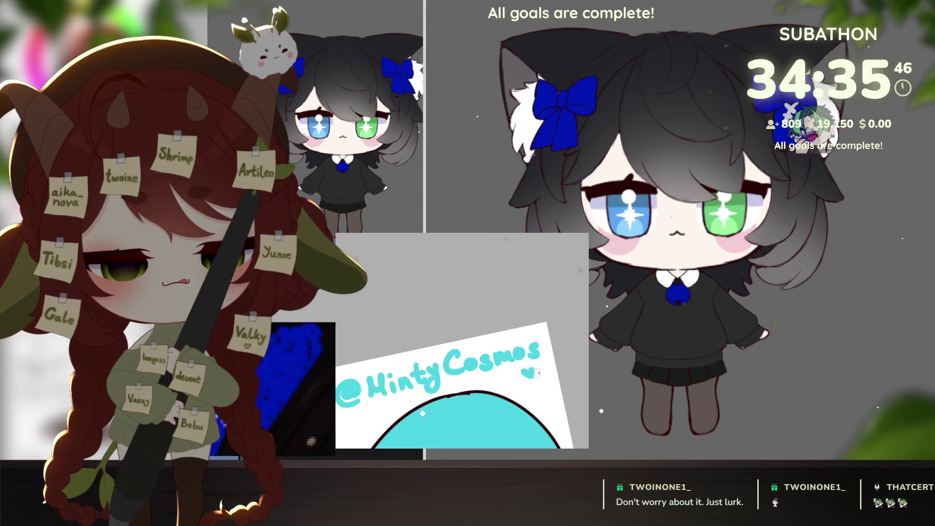
left_click_drag(511, 335, 545, 329)
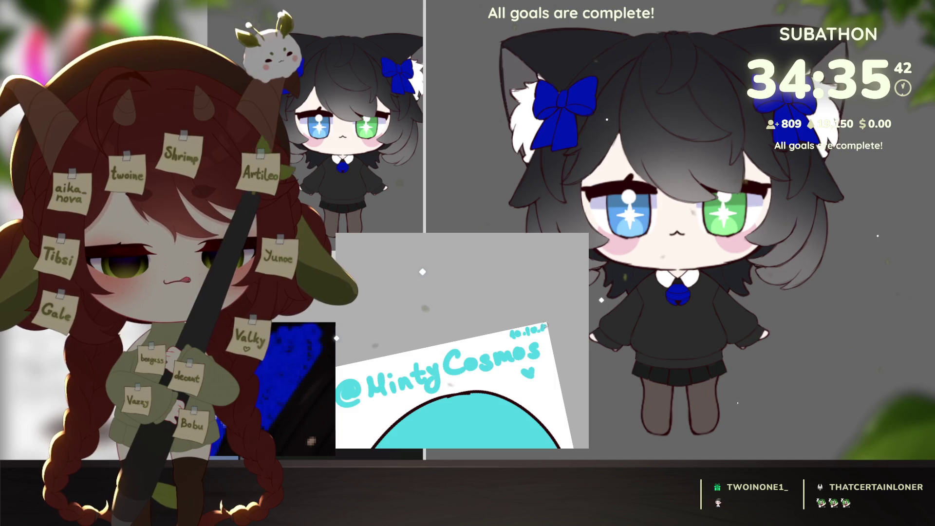
key("ctrl+0")
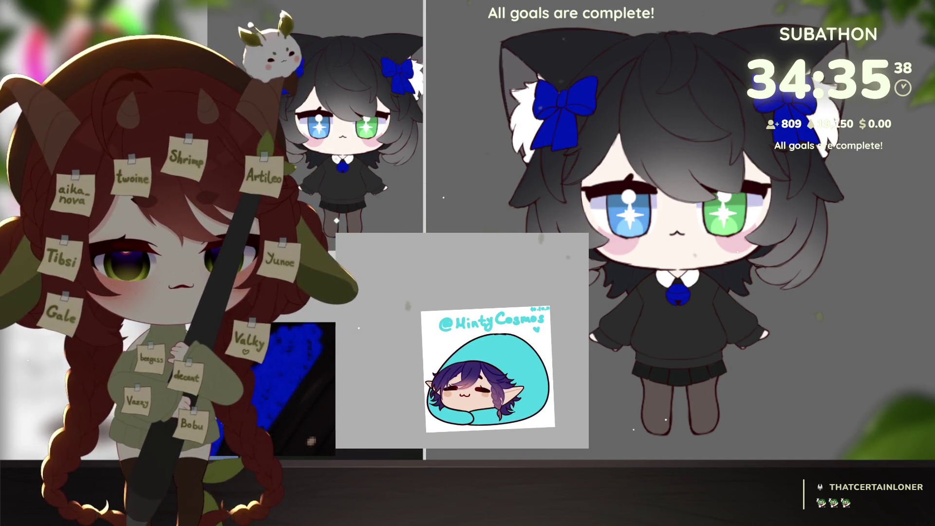
- Delete the signature and date, leaving only the sleeping chibi elf
key("Delete")
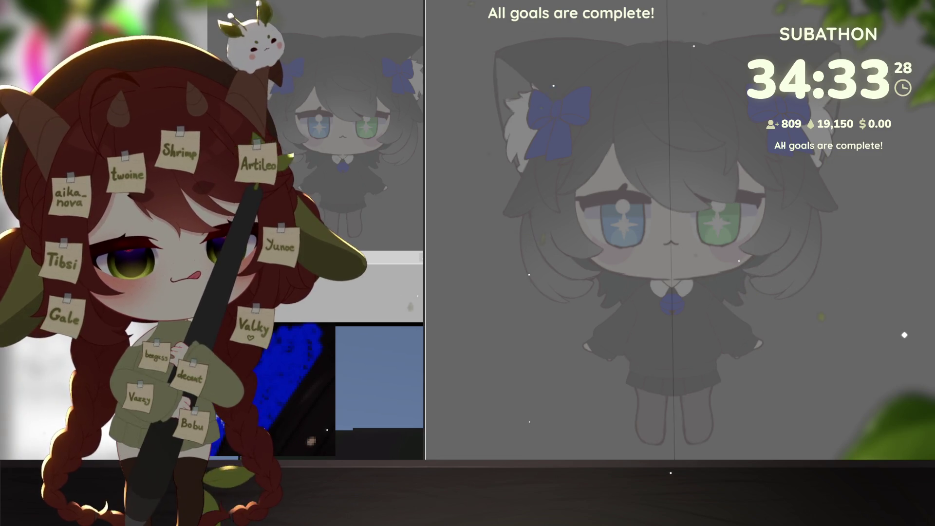
- Zoom in on the cat girl's left eye
scroll(727, 286, "up", 5)
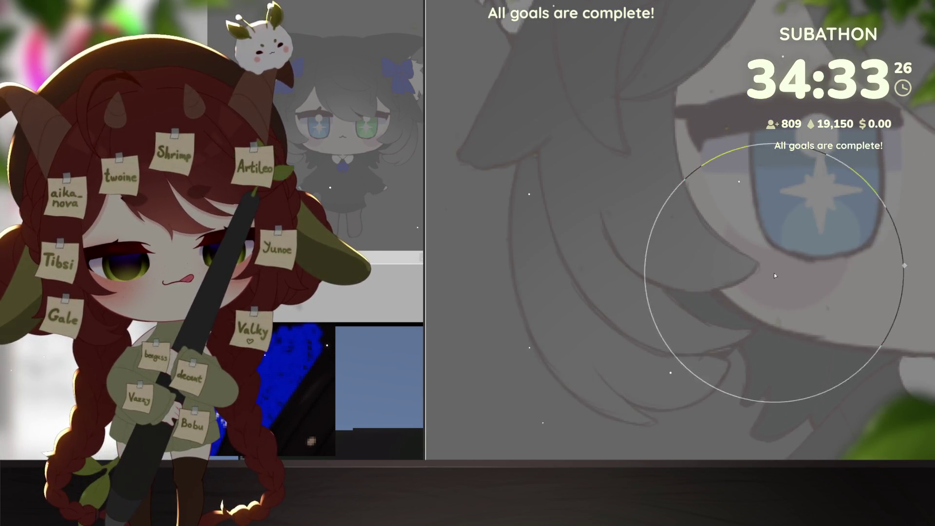
- Place a round white bubble below the cat girl's left eye
mouse_move(756, 273)
left_mouse_down()
mouse_move(728, 316)
mouse_move(724, 307)
left_mouse_up()
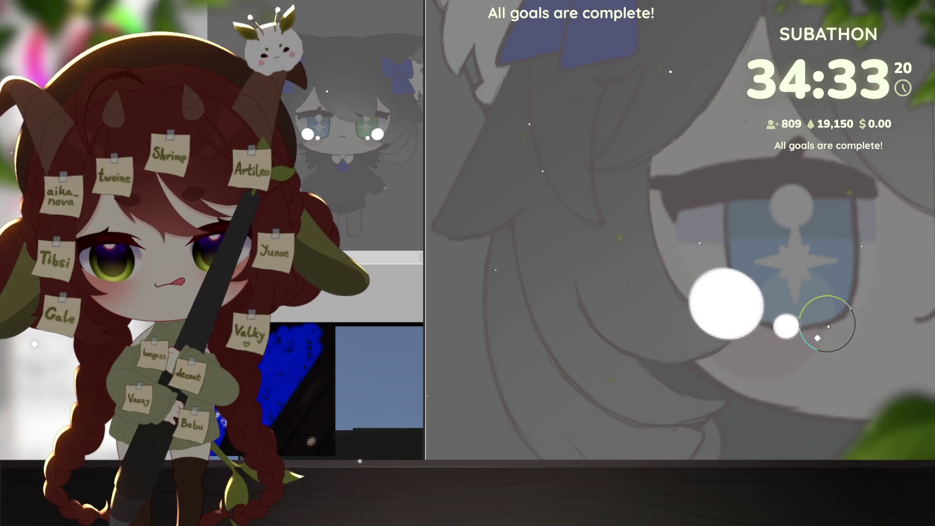
left_click(782, 327)
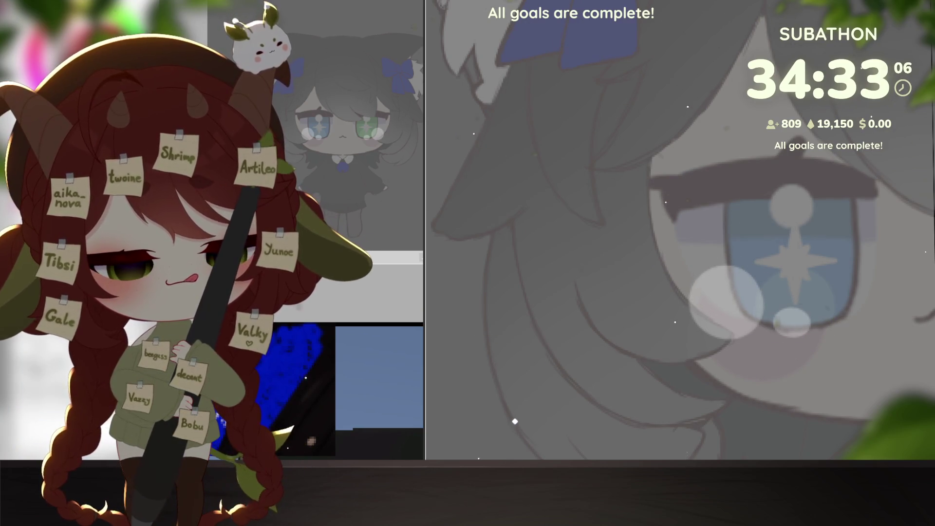
left_click(481, 218)
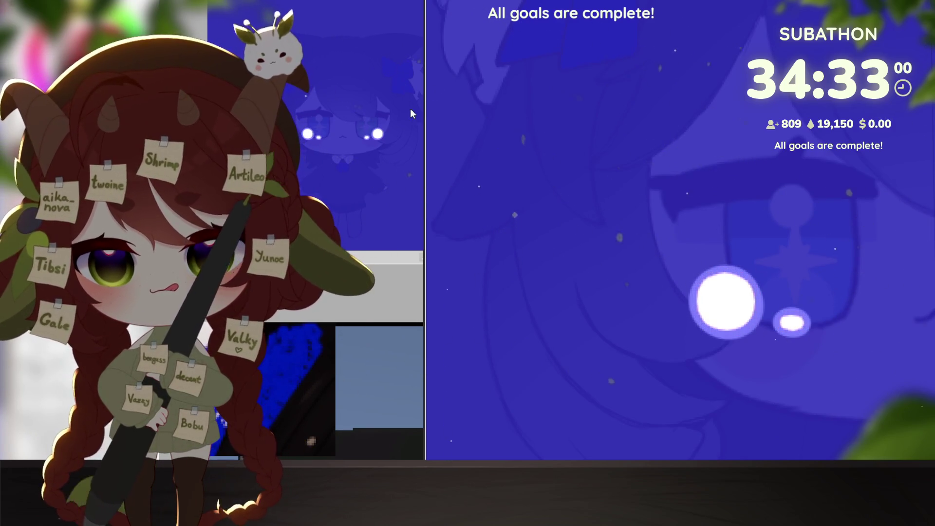
- Shade the large bubble with white airbrush strokes
scroll(680, 230, "down", 5)
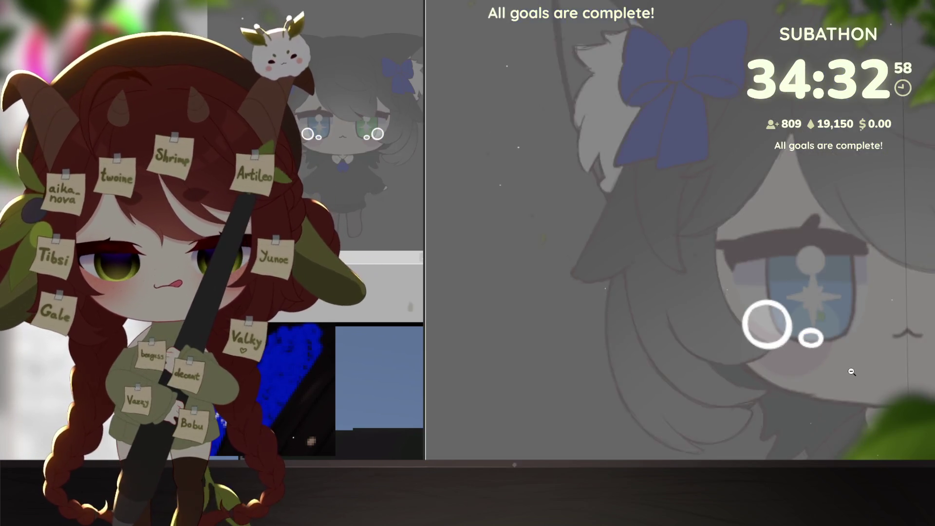
scroll(714, 294, "up", 5)
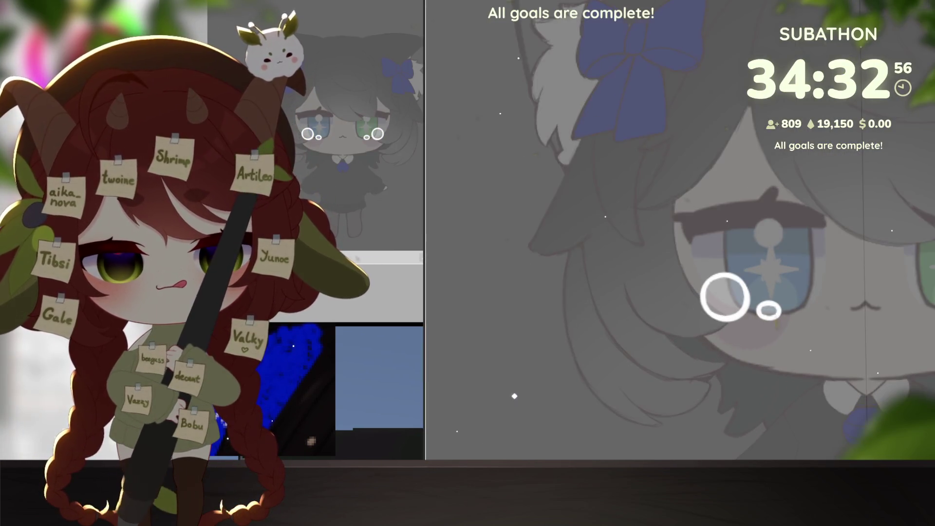
left_click_drag(714, 294, 769, 311)
scroll(796, 350, "down", 5)
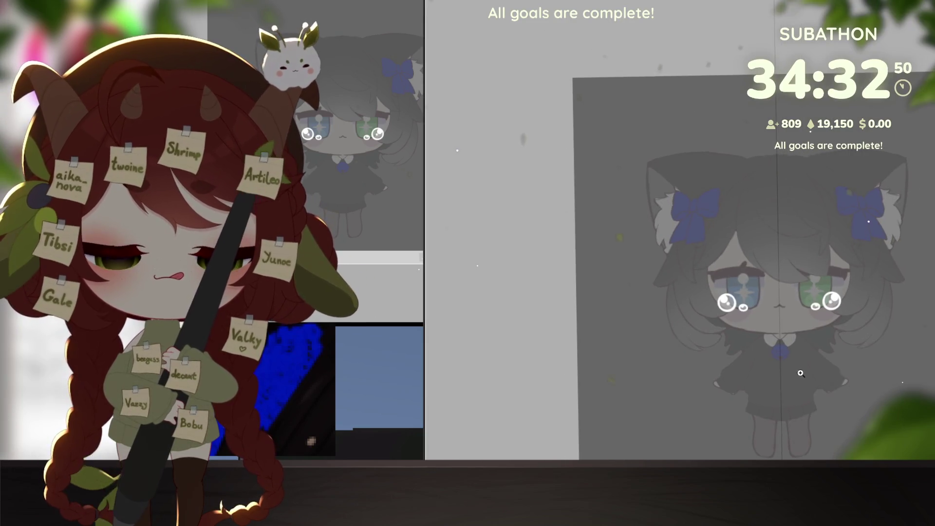
scroll(818, 403, "up", 2)
left_click_drag(818, 404, 826, 397)
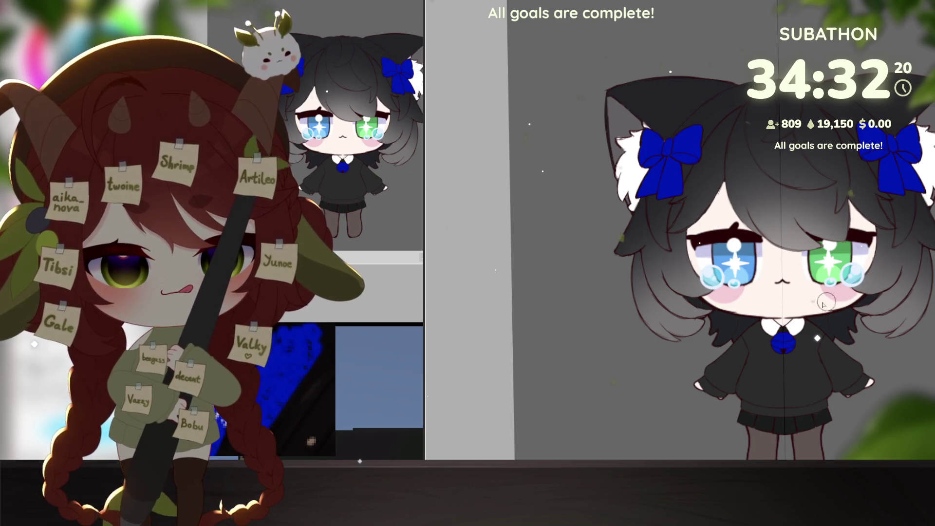
scroll(823, 303, "up", 3)
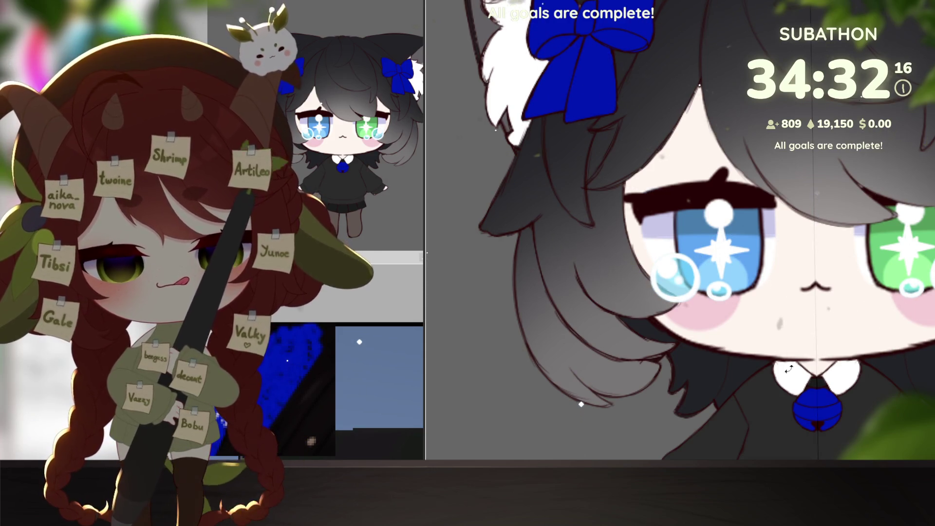
scroll(788, 369, "down", 5)
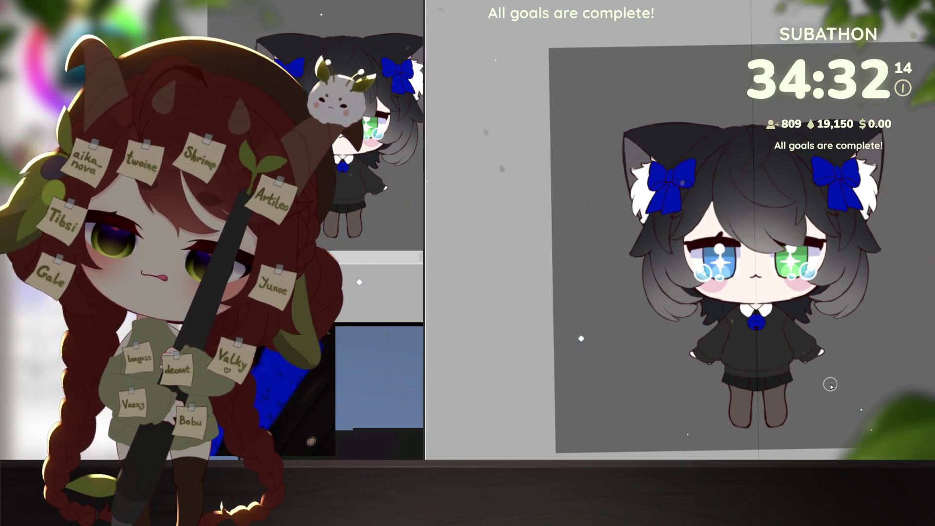
scroll(830, 385, "up", 2)
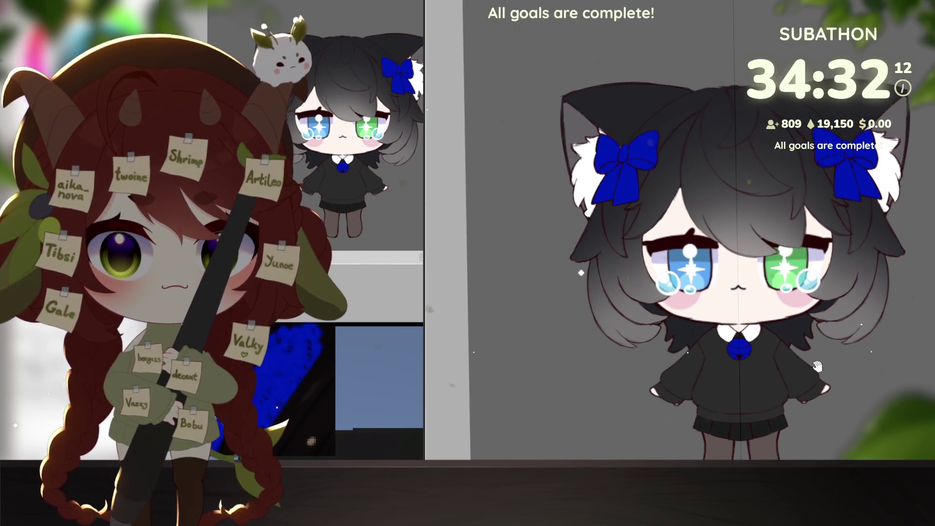
left_click_drag(817, 366, 817, 381)
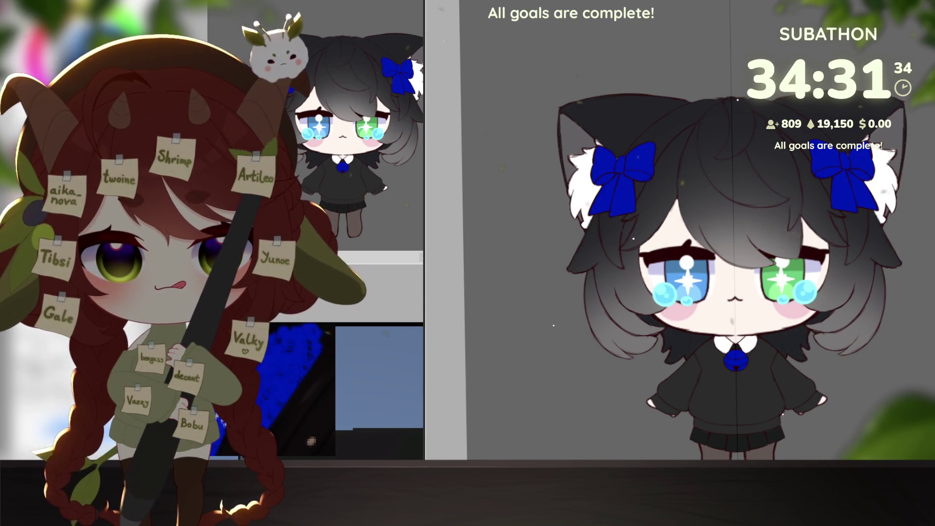
left_click(819, 346)
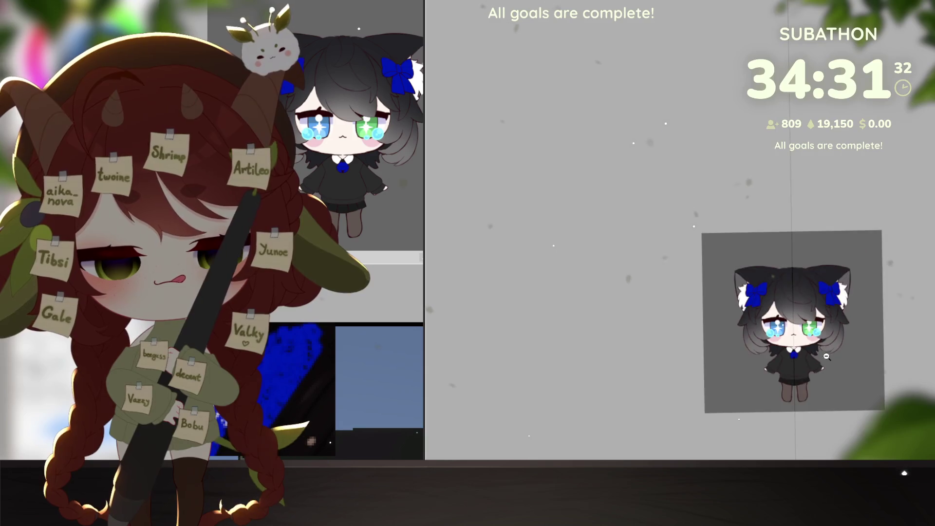
left_click(812, 302)
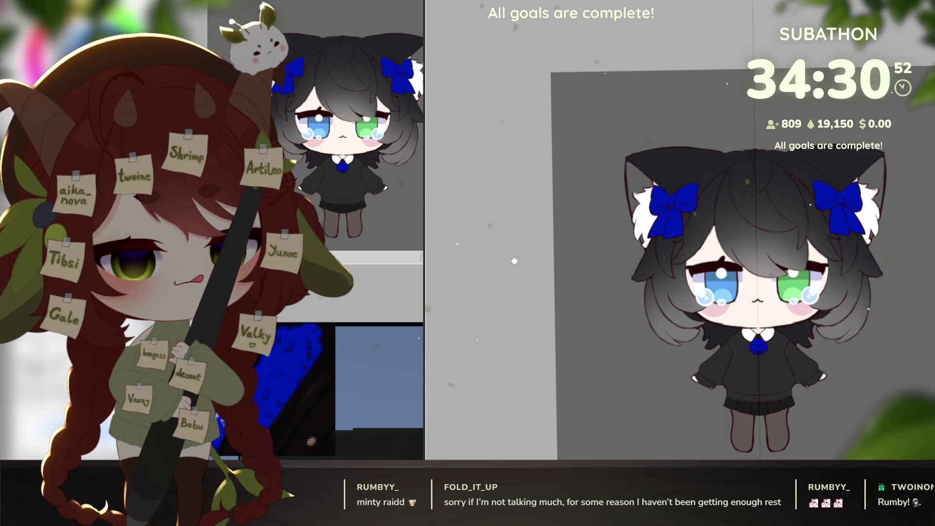
scroll(757, 360, "up", 5)
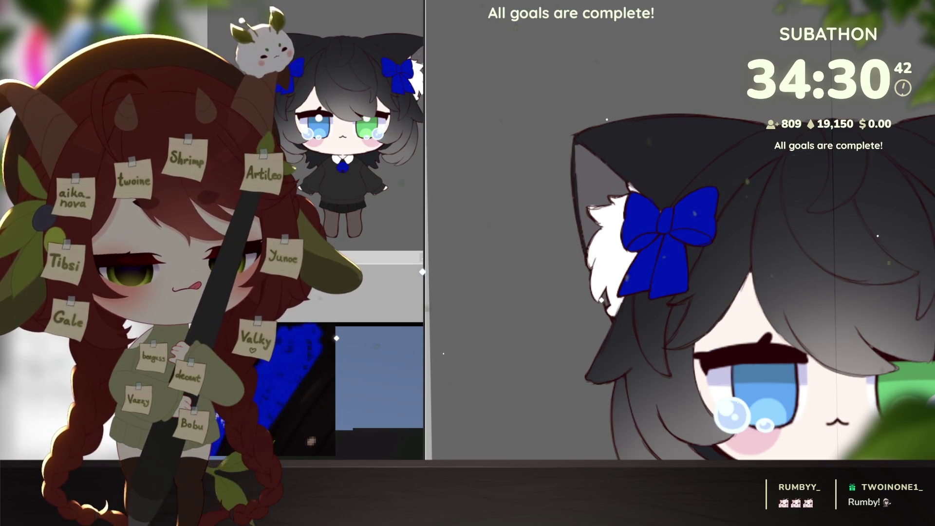
- Paint mirrored white highlights in both eyes, nudged up-right, plus a small one low in the eye
left_click(760, 383)
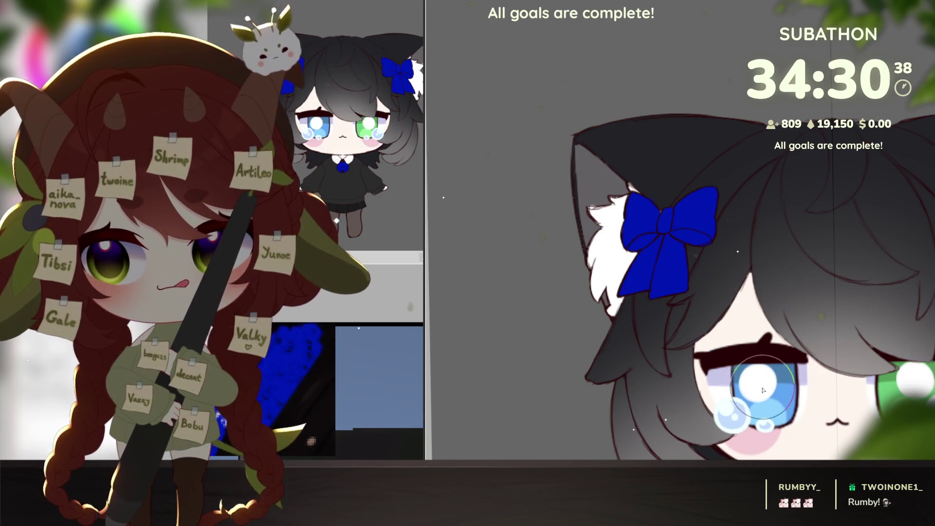
mouse_move(760, 384)
left_mouse_down()
mouse_move(775, 397)
mouse_move(765, 377)
left_mouse_up()
left_click(771, 403)
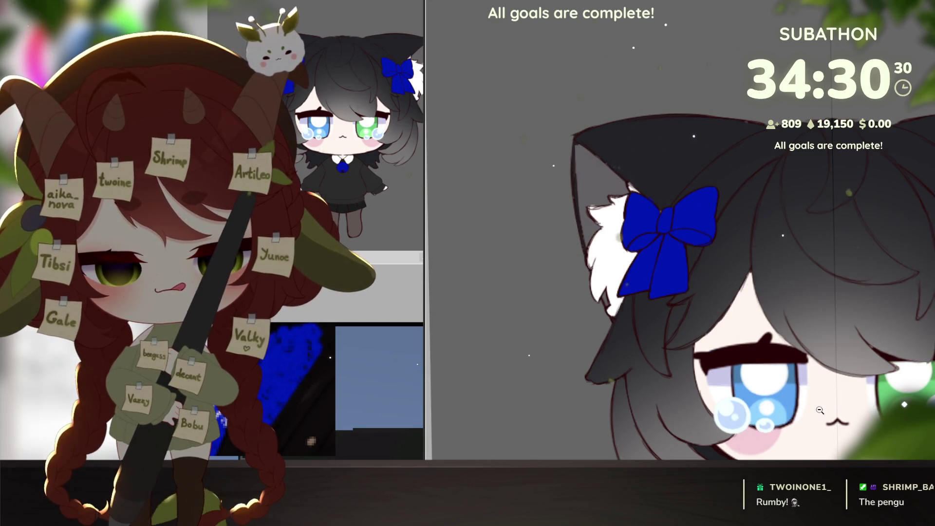
scroll(779, 389, "down", 5)
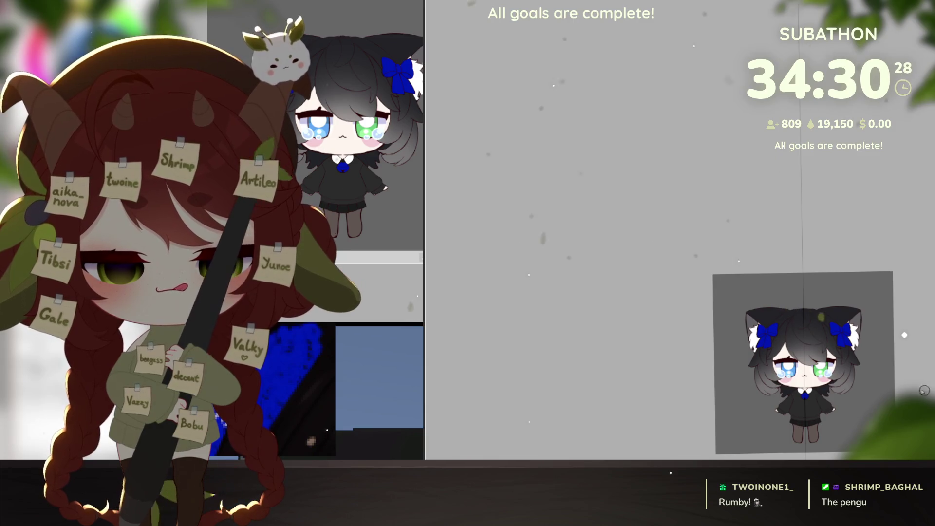
scroll(814, 384, "up", 5)
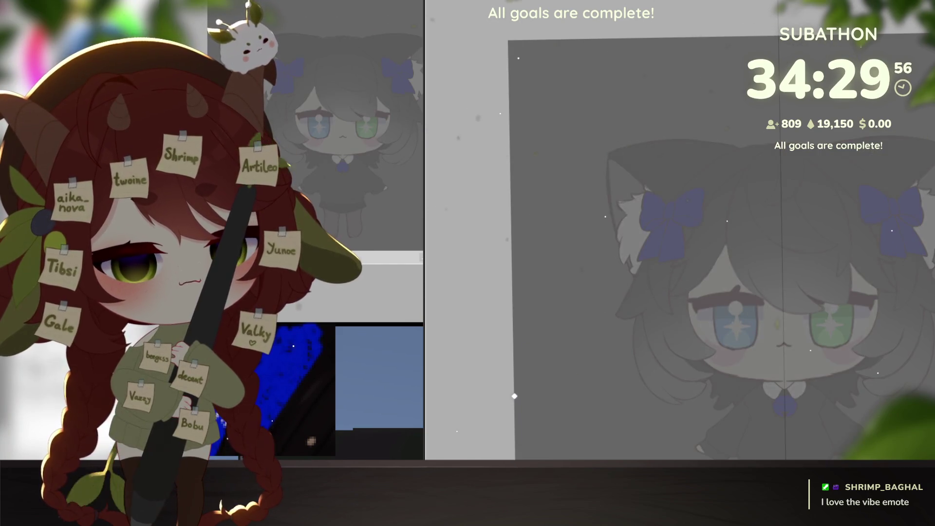
- Draw the w-shaped mouth with two short strokes and restore the real colours
scroll(770, 401, "up", 2)
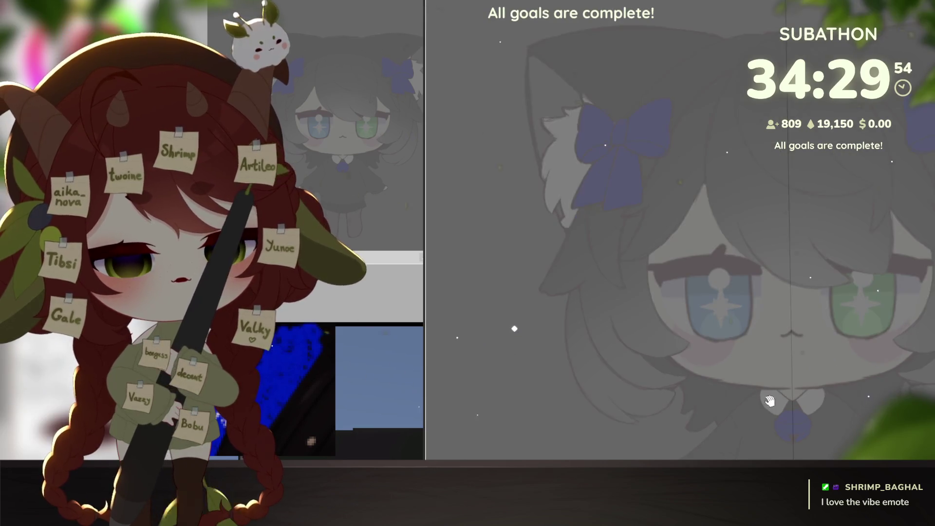
left_click_drag(769, 400, 729, 319)
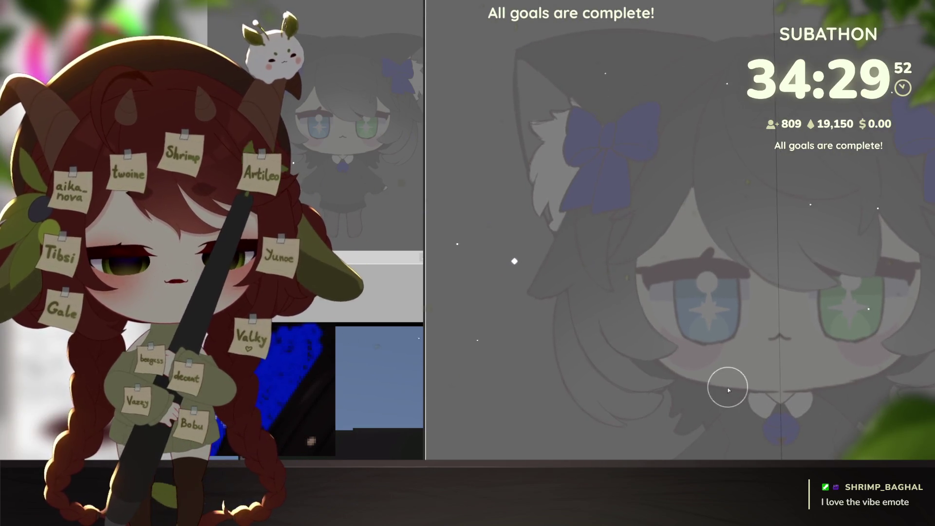
scroll(784, 353, "up", 1)
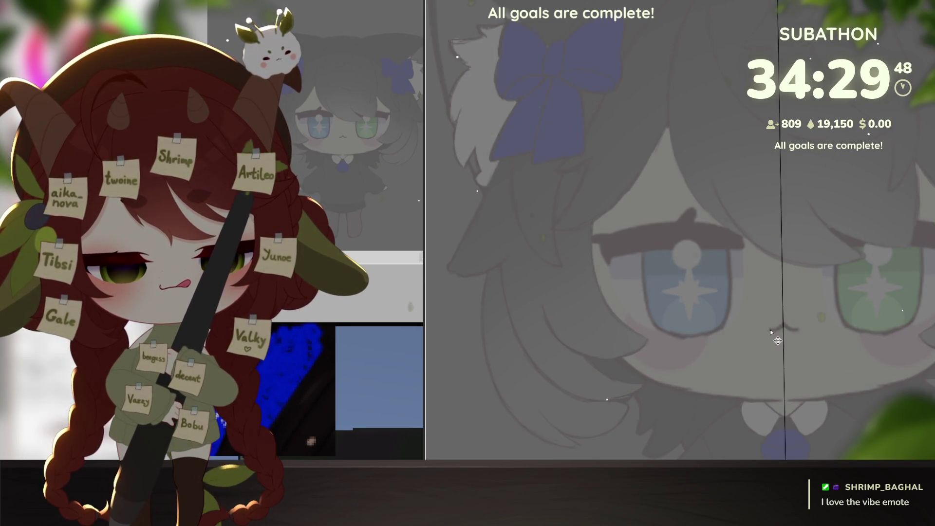
left_click_drag(770, 324, 774, 336)
left_click_drag(791, 323, 796, 336)
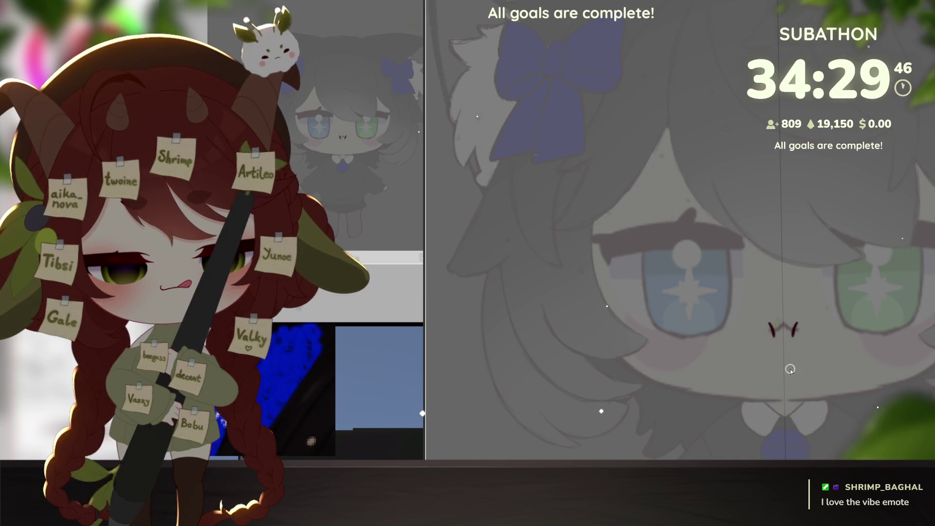
scroll(784, 375, "up", 1)
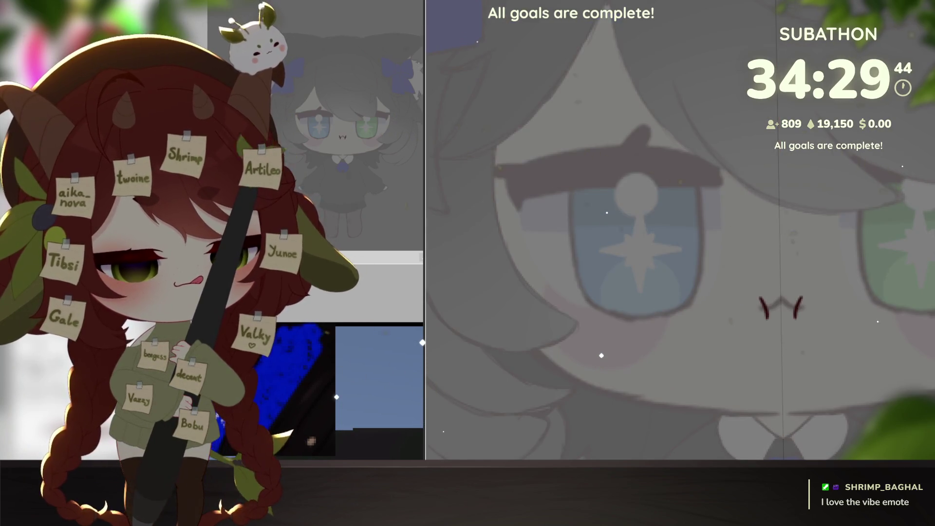
key("Escape")
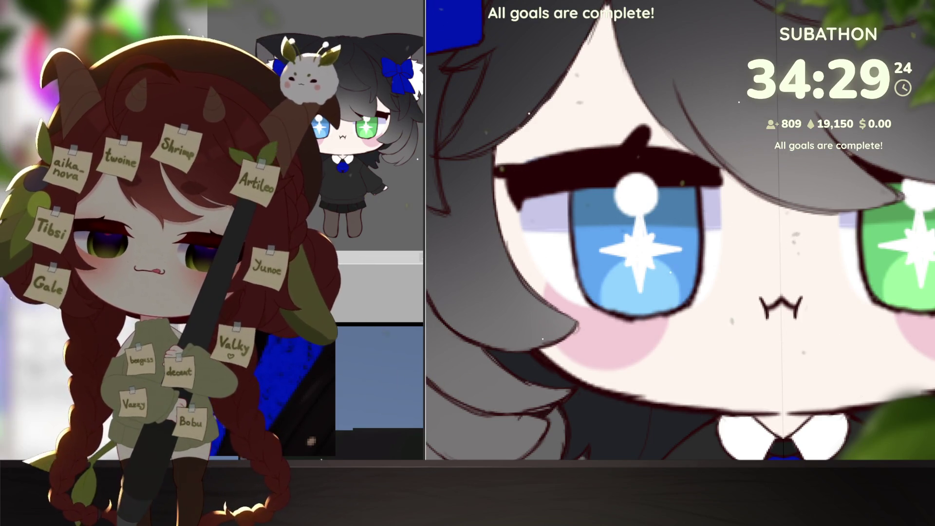
- Tilt the blue eye's lash line down toward the nose with a transform
scroll(822, 365, "down", 5)
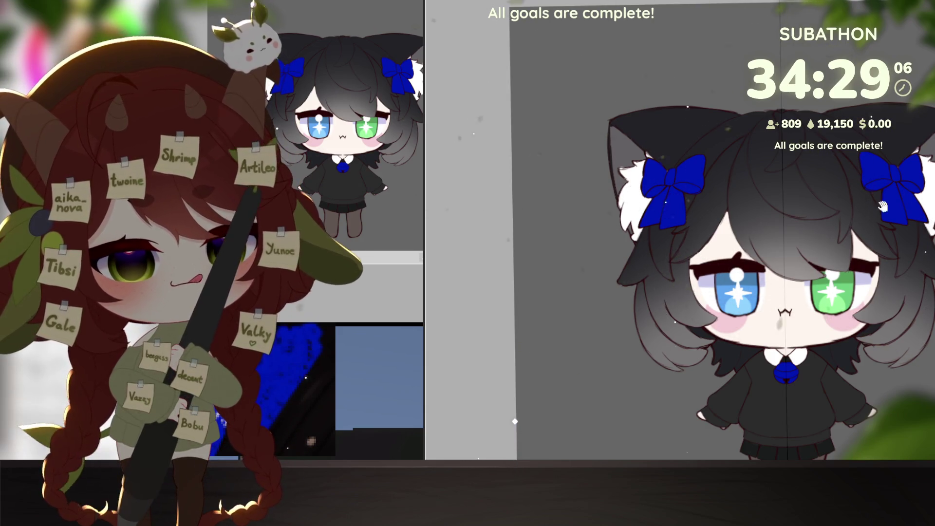
scroll(760, 273, "up", 3)
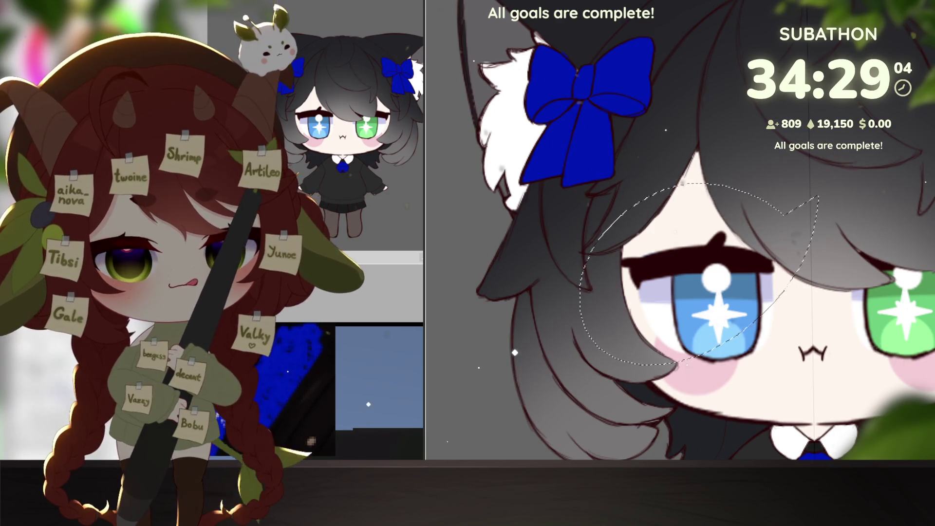
key("ctrl+t")
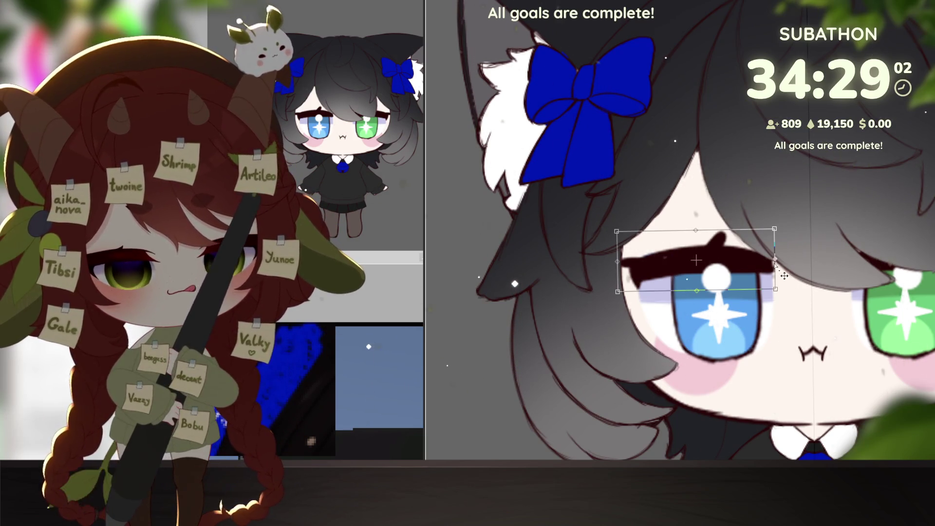
left_click_drag(775, 262, 777, 279)
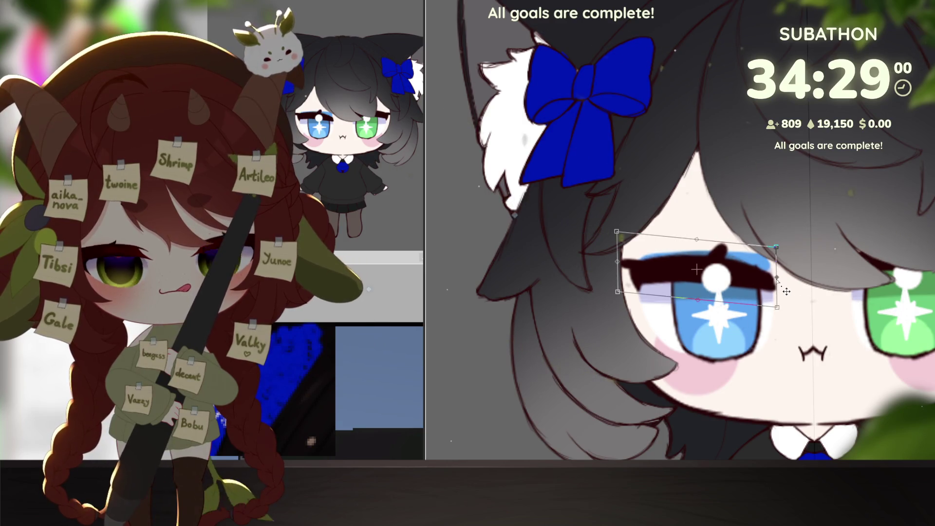
left_click_drag(618, 265, 618, 259)
key("Return")
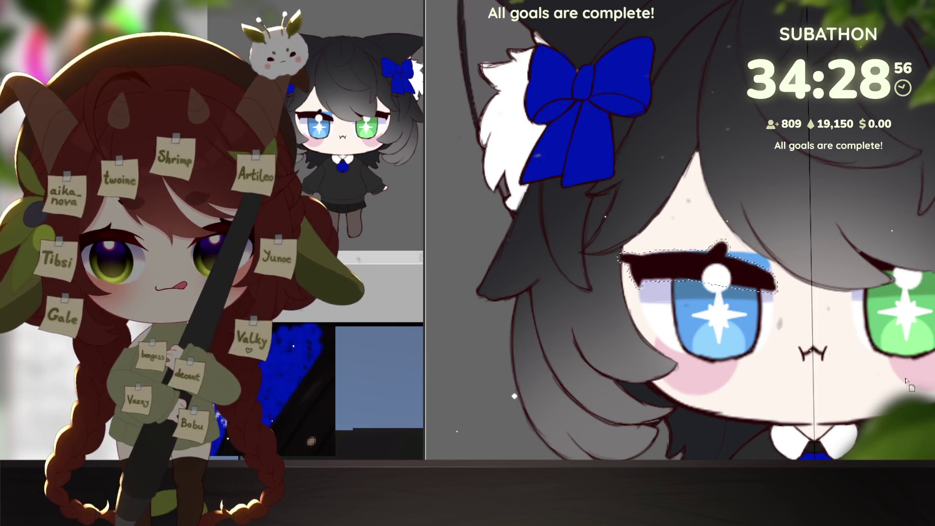
left_click_drag(862, 413, 821, 400)
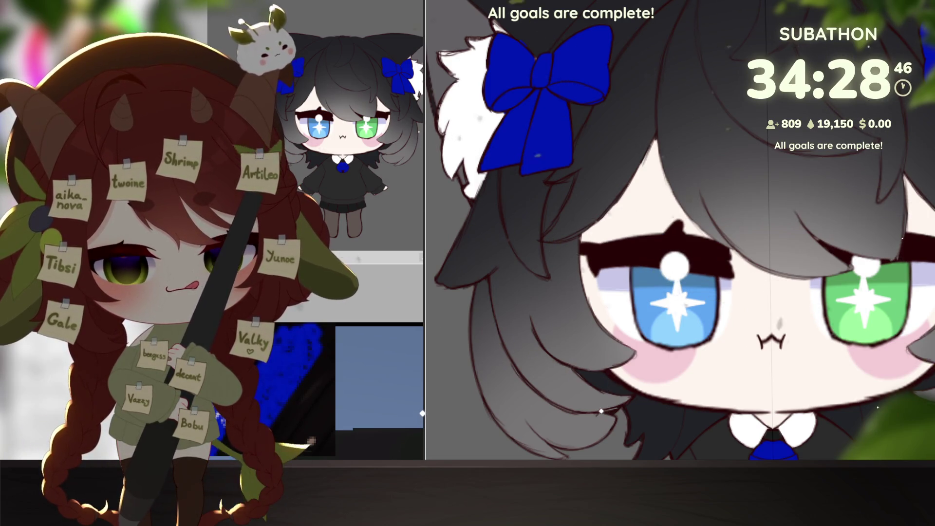
mouse_move(732, 124)
left_mouse_down()
mouse_move(767, 312)
mouse_move(682, 382)
mouse_move(534, 278)
mouse_move(727, 111)
left_mouse_up()
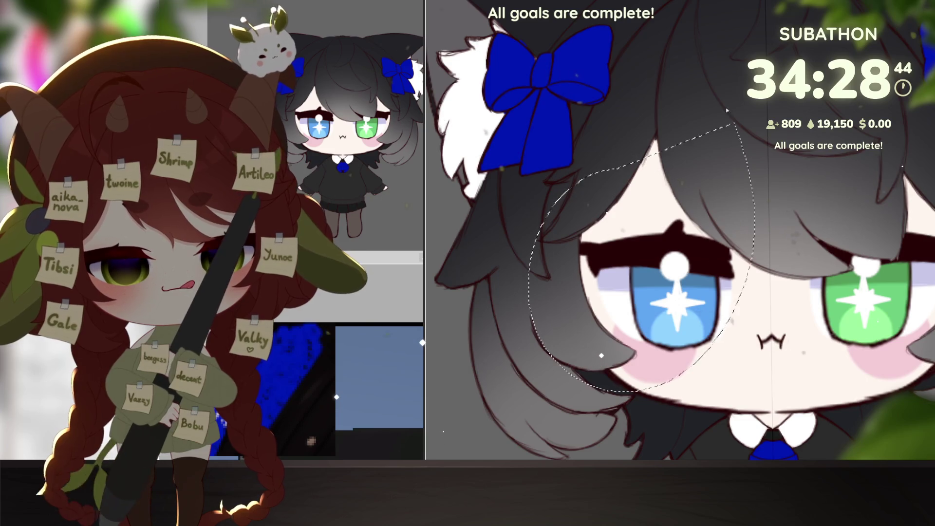
key("ctrl+d")
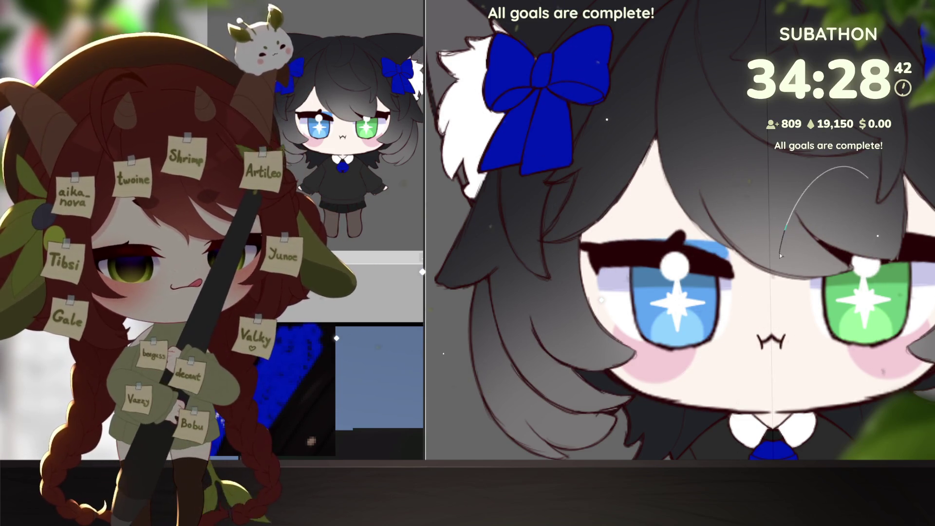
scroll(602, 314, "down", 2)
scroll(601, 258, "up", 2)
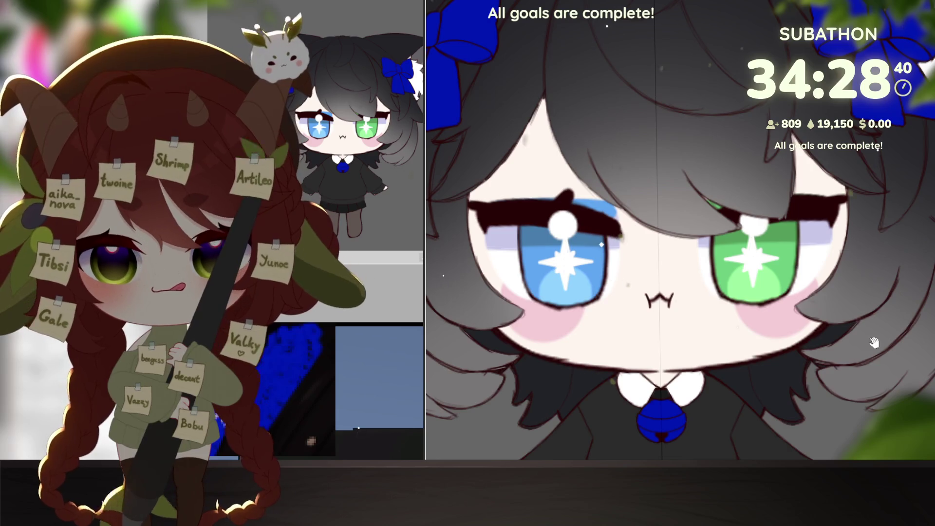
left_click_drag(874, 343, 915, 343)
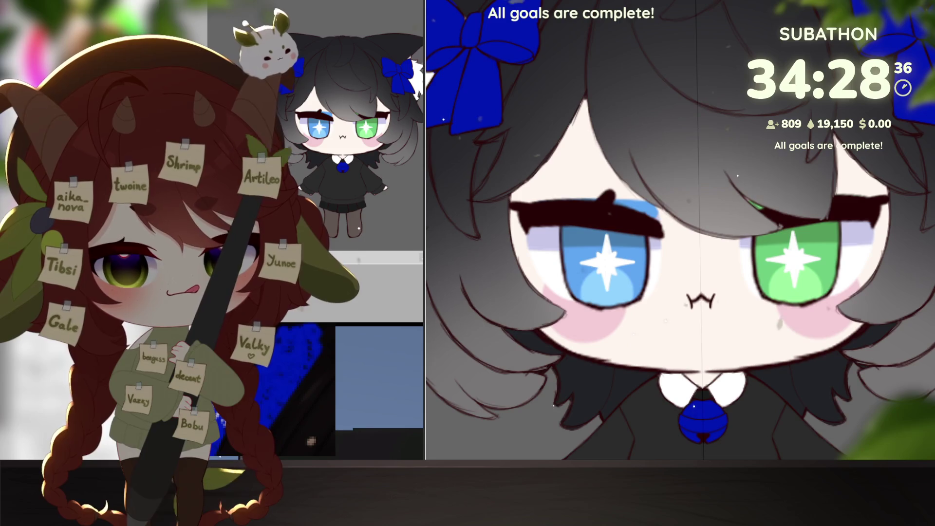
left_click_drag(787, 450, 836, 408)
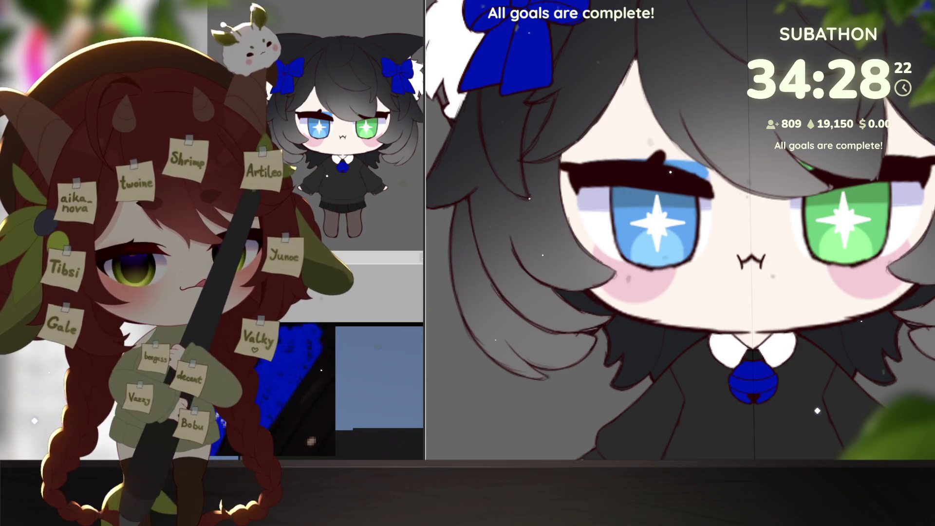
- Zoom out to the head and bring back the two dark oval eyebrow dots above the eyes
scroll(679, 229, "up", 5)
scroll(817, 356, "down", 5)
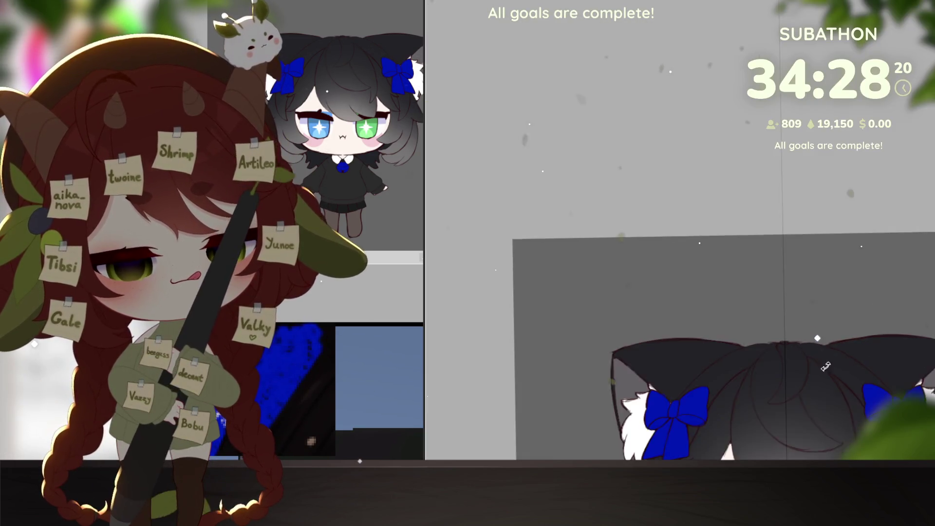
scroll(865, 276, "up", 8)
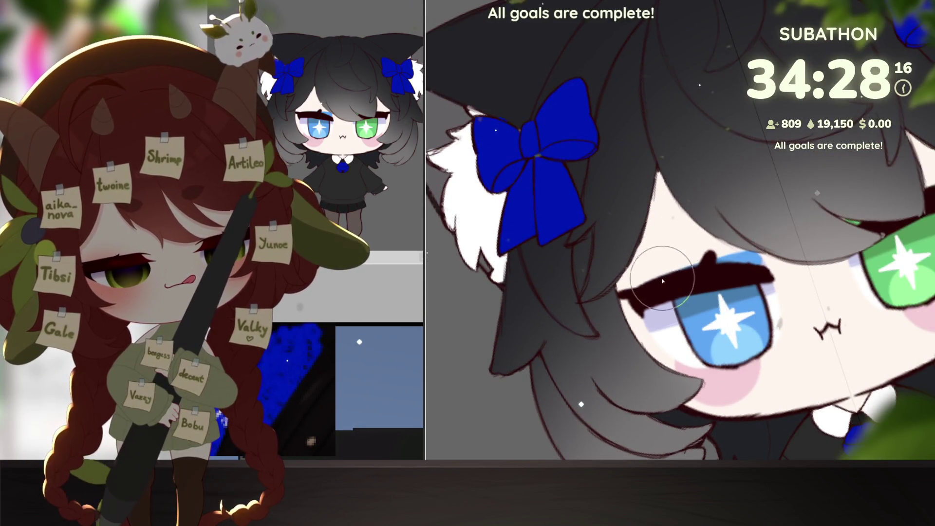
left_click_drag(862, 285, 738, 305)
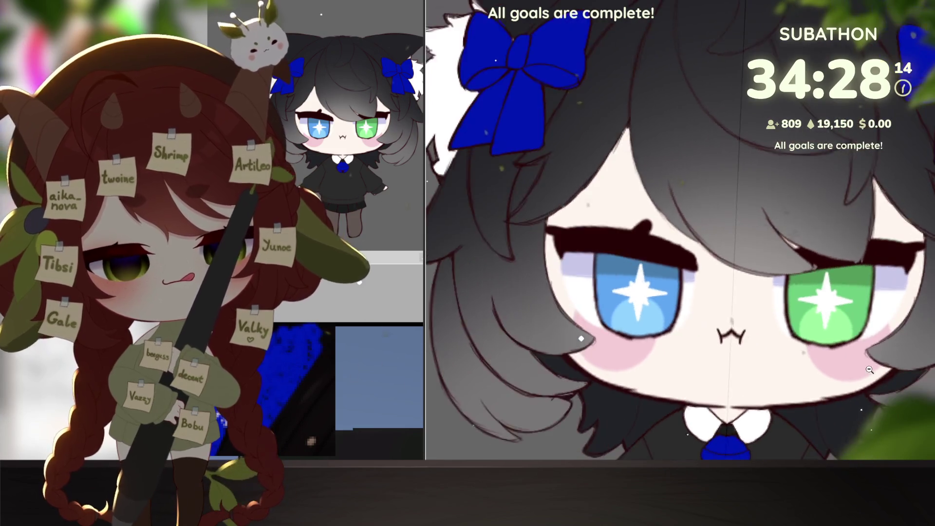
scroll(738, 306, "down", 4)
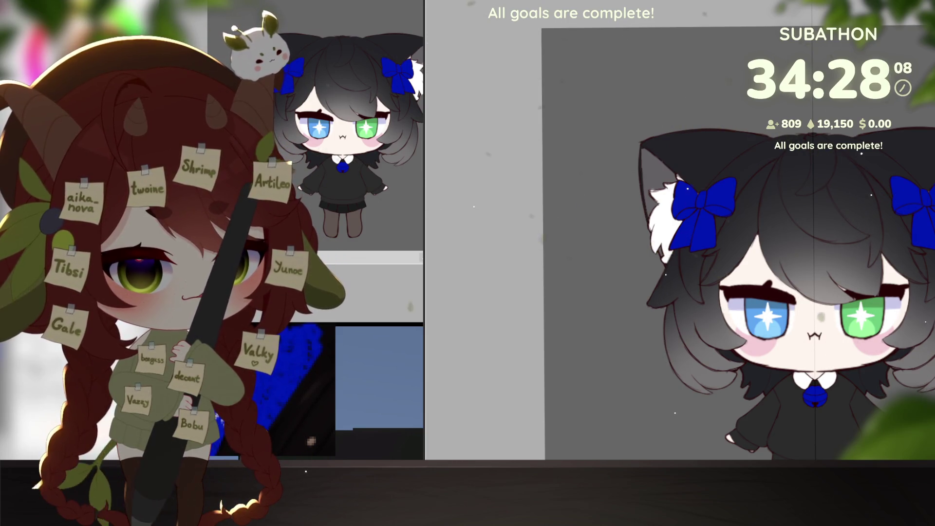
key("ctrl+z")
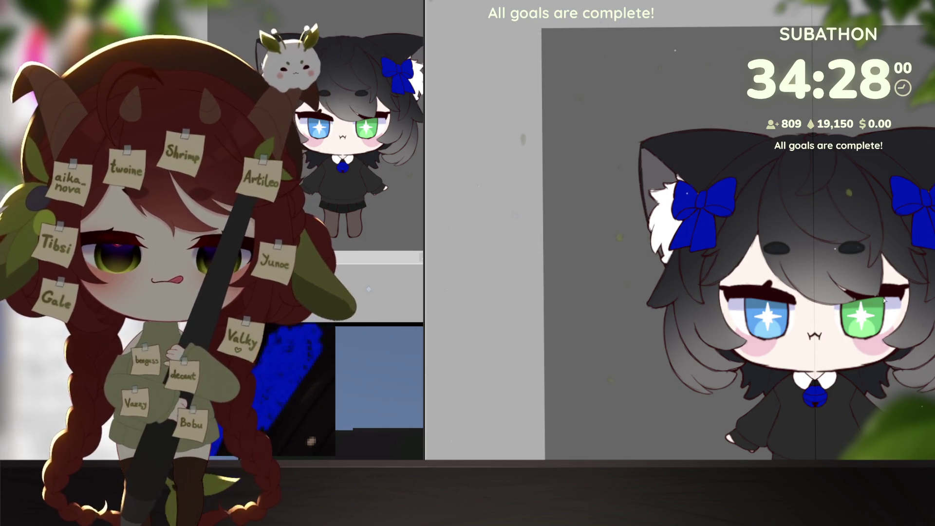
- Rotate the left eyebrow dot clockwise and move it slightly lower
scroll(650, 151, "up", 3)
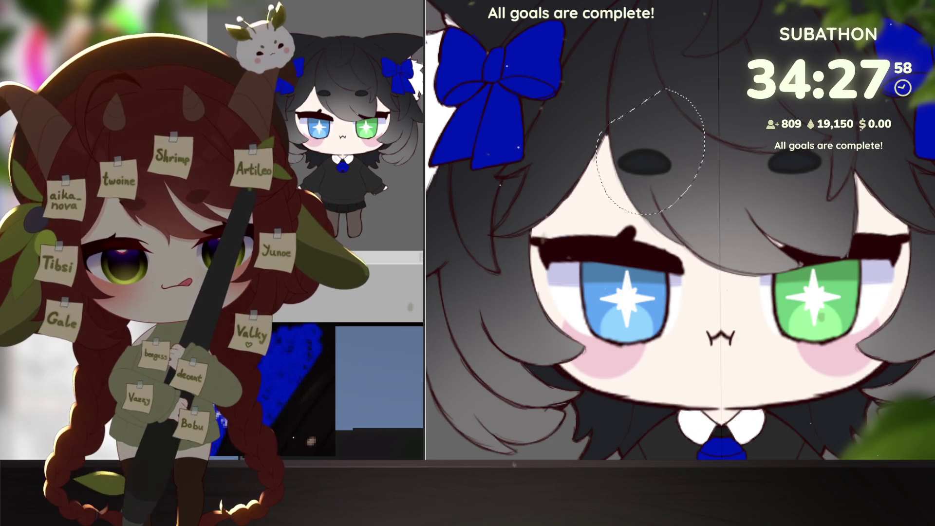
key("ctrl+t")
mouse_move(695, 100)
left_mouse_down()
mouse_move(717, 144)
mouse_move(721, 132)
left_mouse_up()
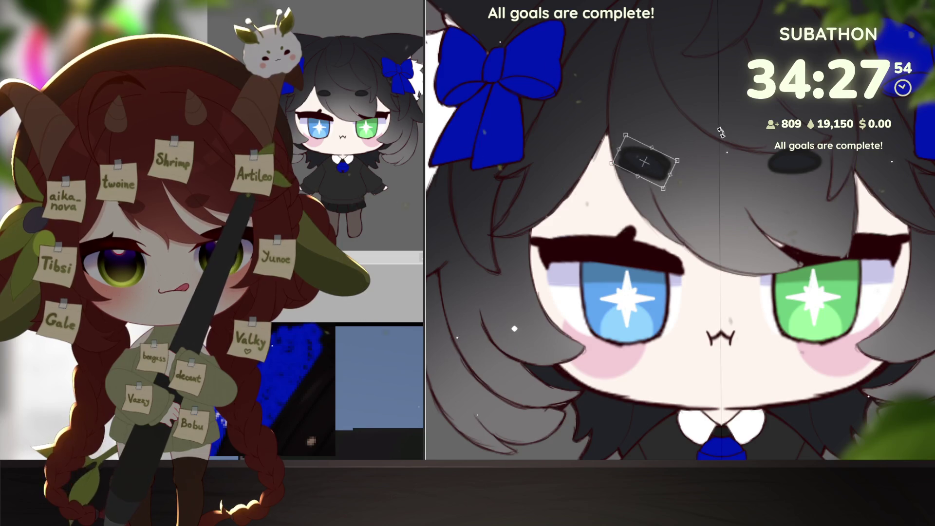
left_click_drag(658, 160, 664, 205)
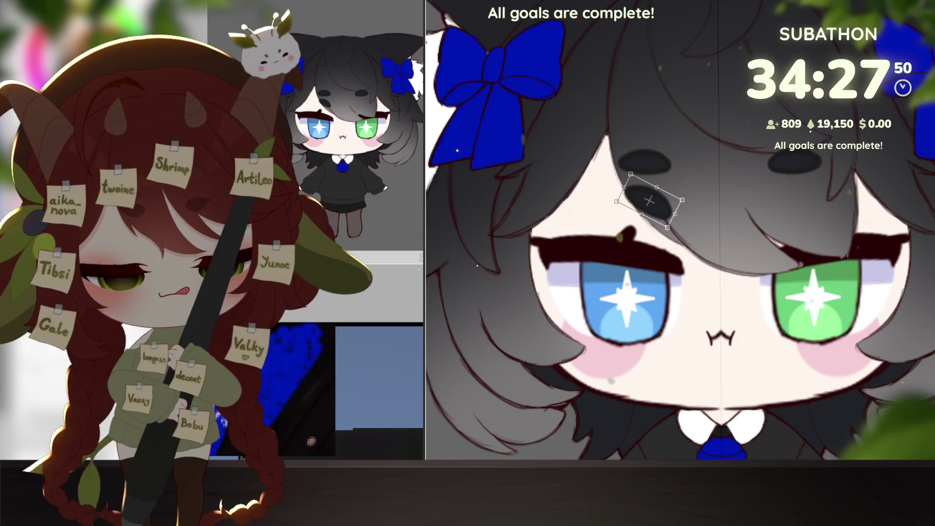
key("Return")
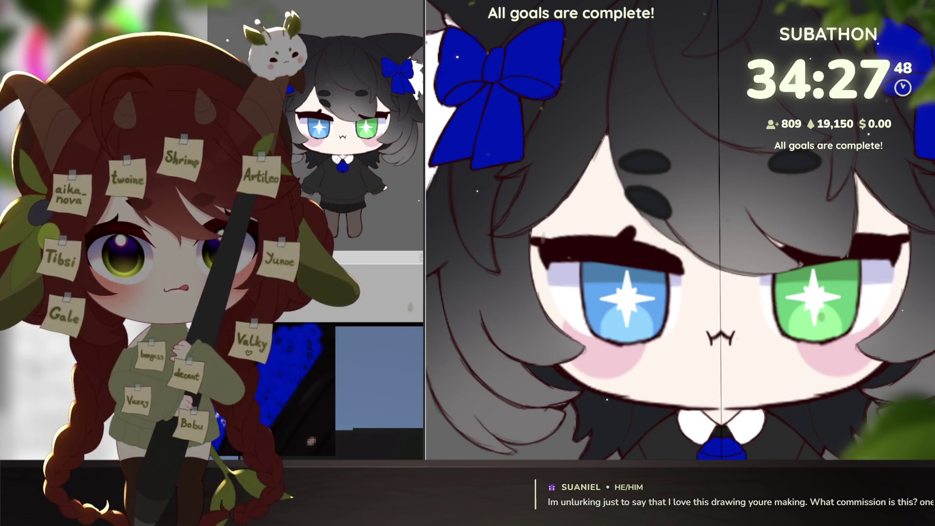
- Mirror the angled dot for the right eyebrow and remove the leftover upper dots
key("ctrl+j")
key("ctrl+t")
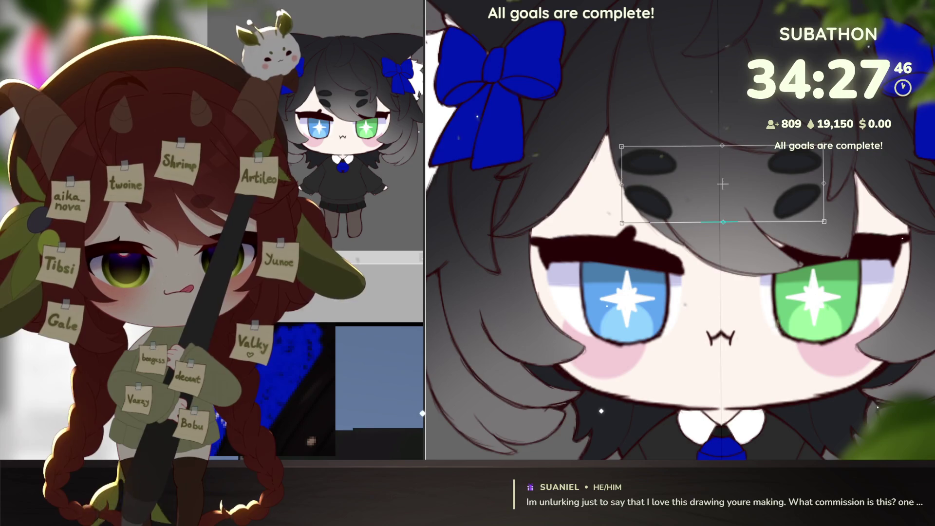
key("Return")
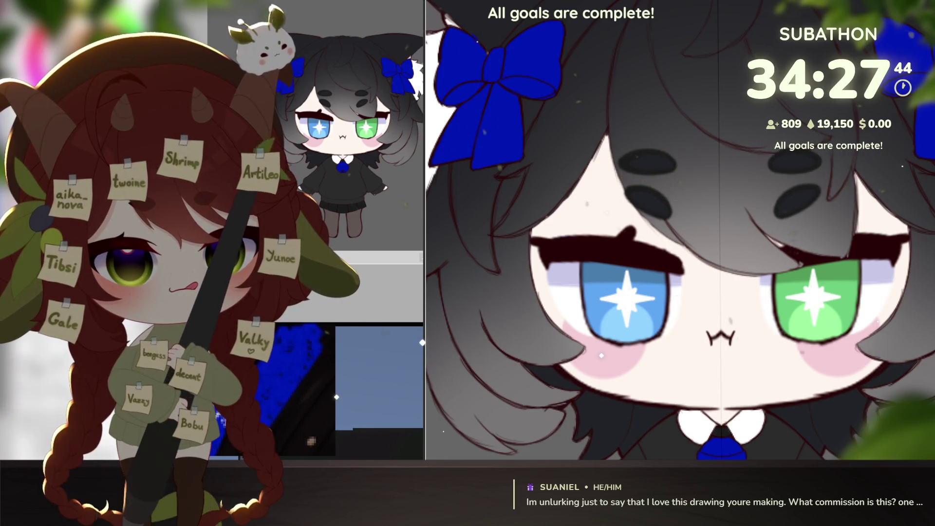
mouse_move(667, 103)
left_mouse_down()
mouse_move(681, 266)
mouse_move(674, 109)
left_mouse_up()
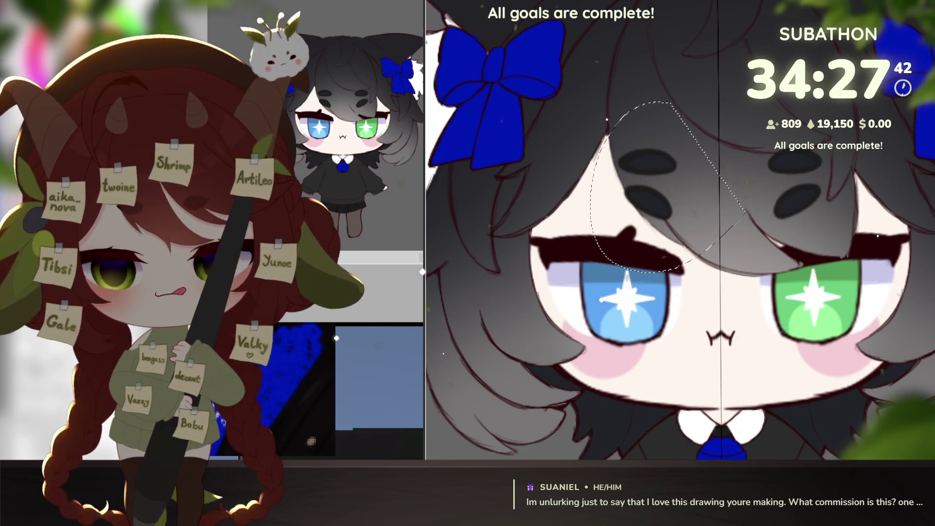
key("ctrl+d")
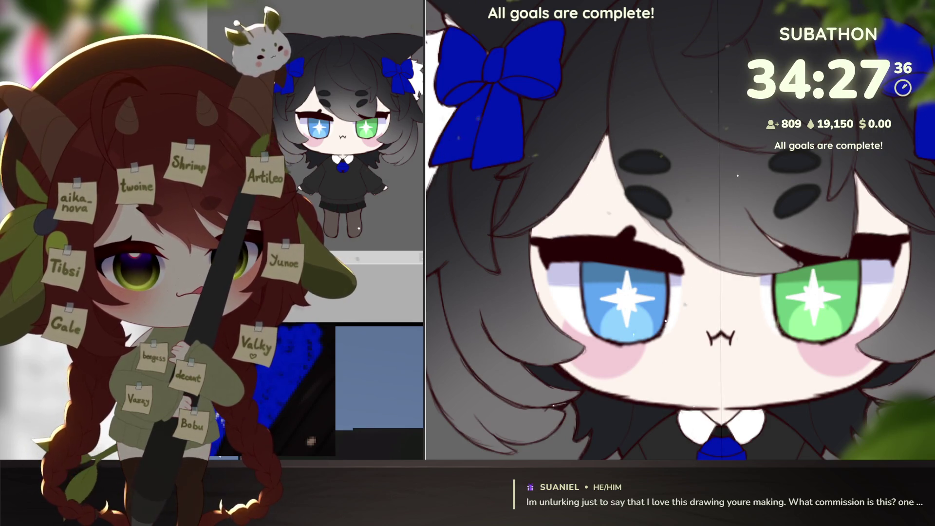
key("ctrl+z")
scroll(857, 301, "down", 2)
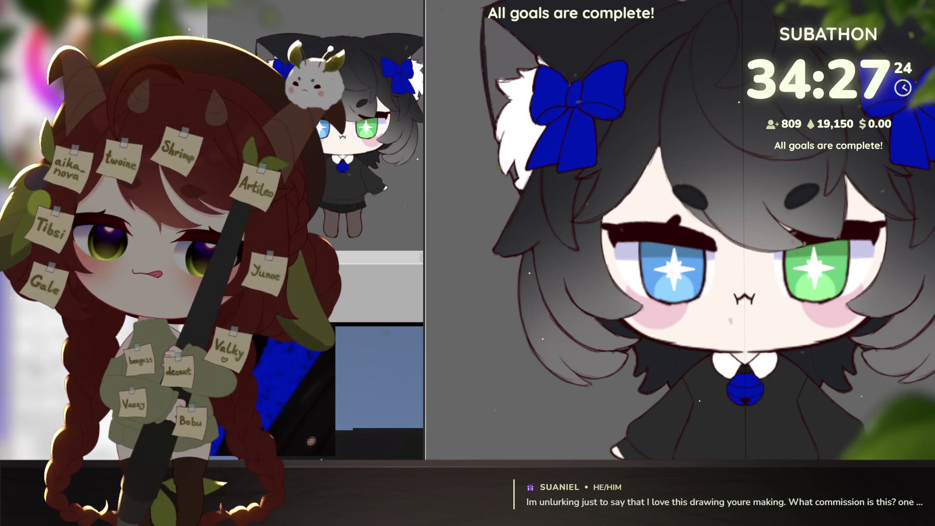
scroll(682, 229, "down", 1)
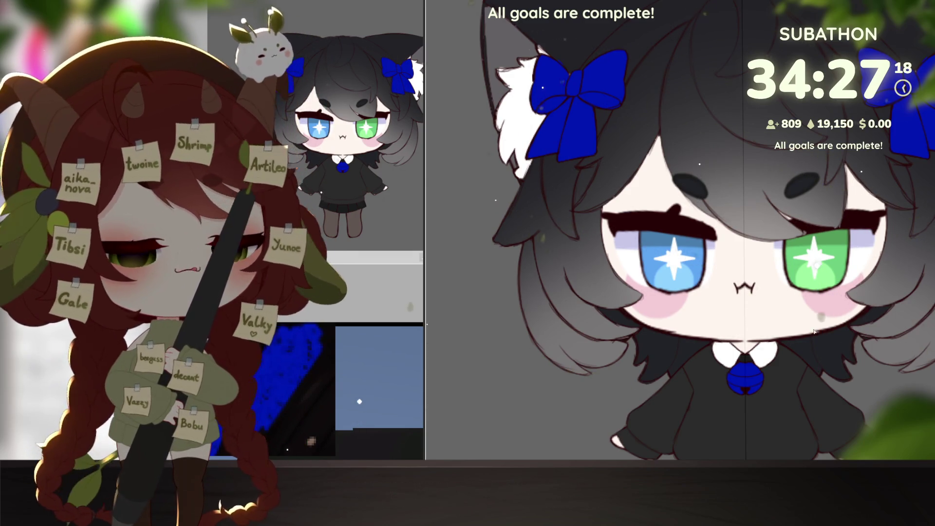
scroll(840, 391, "down", 3)
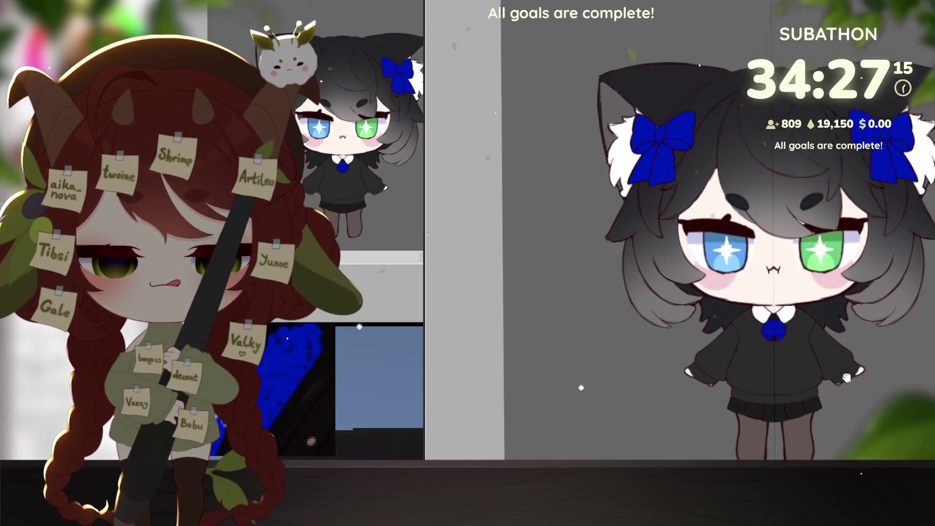
left_click_drag(847, 378, 812, 347)
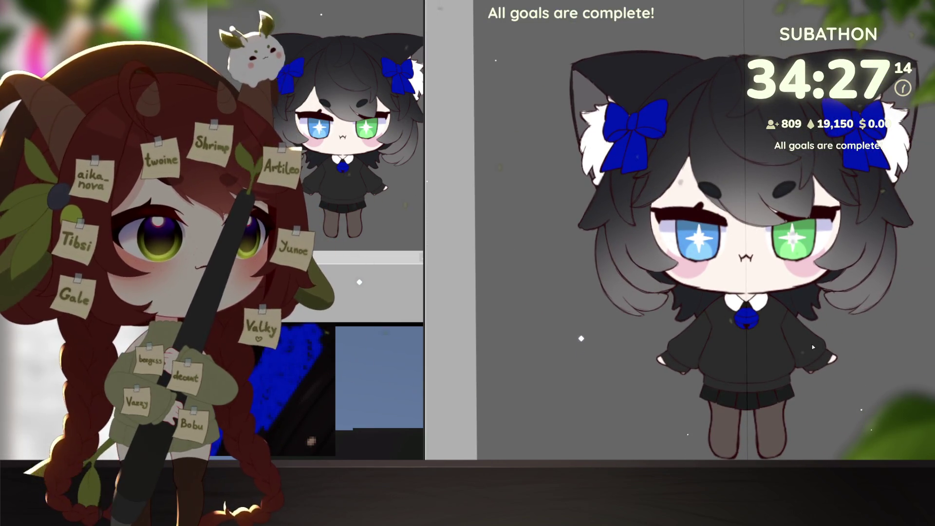